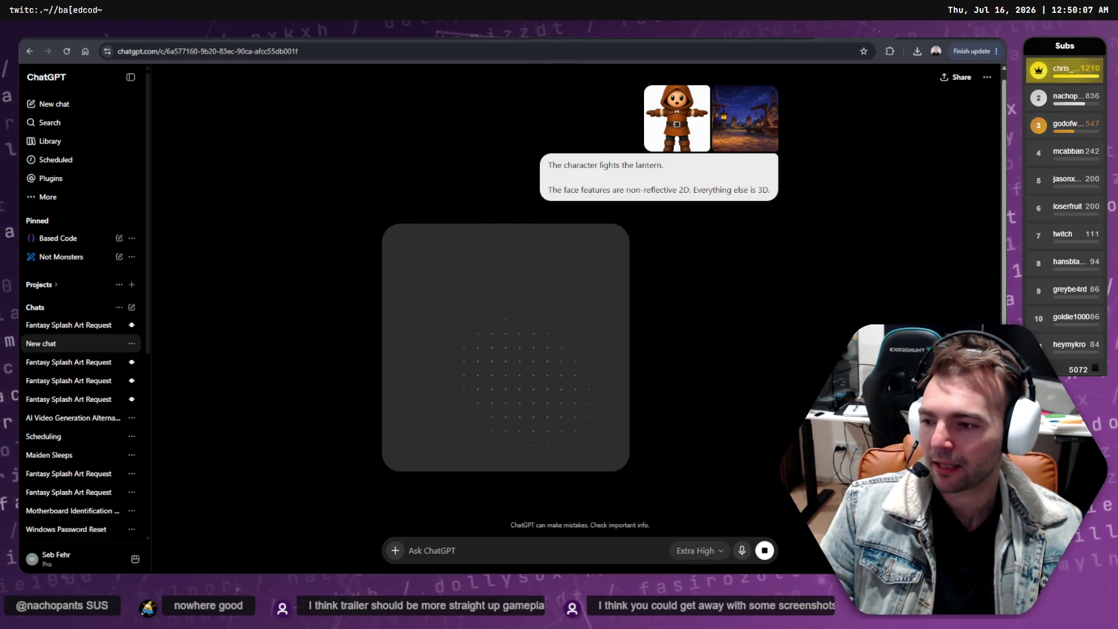
Step: Scrub the CinematicTrailer timeline from the opening shots through the blacksmith and bedroom shots
key(alt+Tab)
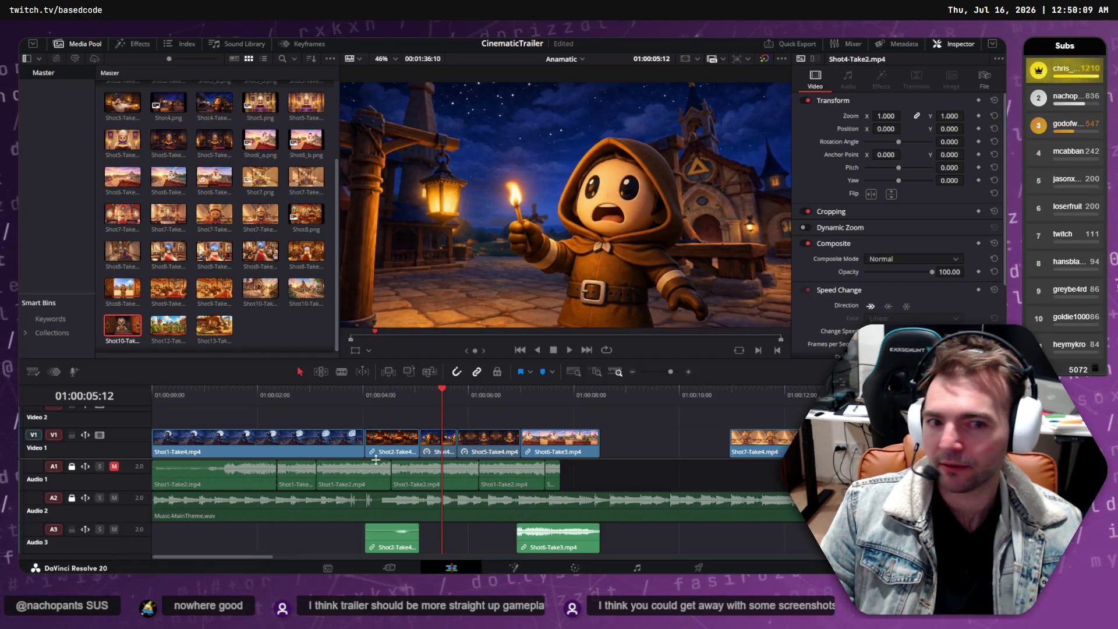
mouse_move(456, 396)
mouse_down()
mouse_move(220, 403)
mouse_move(920, 396)
mouse_move(513, 394)
mouse_move(175, 410)
mouse_move(990, 395)
mouse_move(504, 401)
mouse_up()
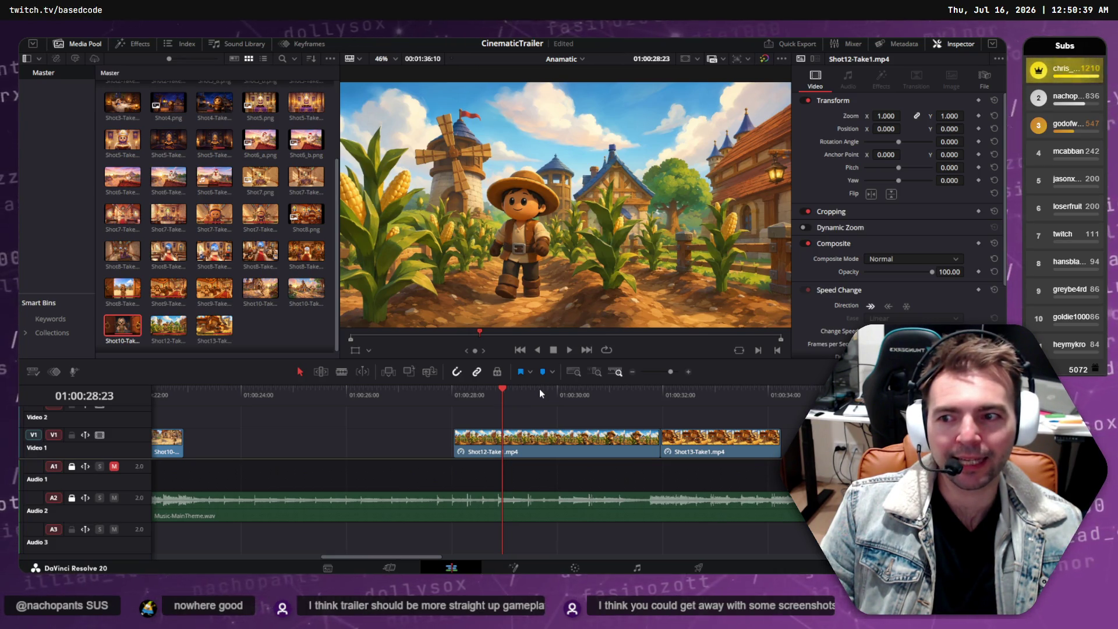
mouse_move(539, 389)
mouse_down()
mouse_move(484, 390)
mouse_move(742, 392)
mouse_move(290, 390)
mouse_up()
key(Home)
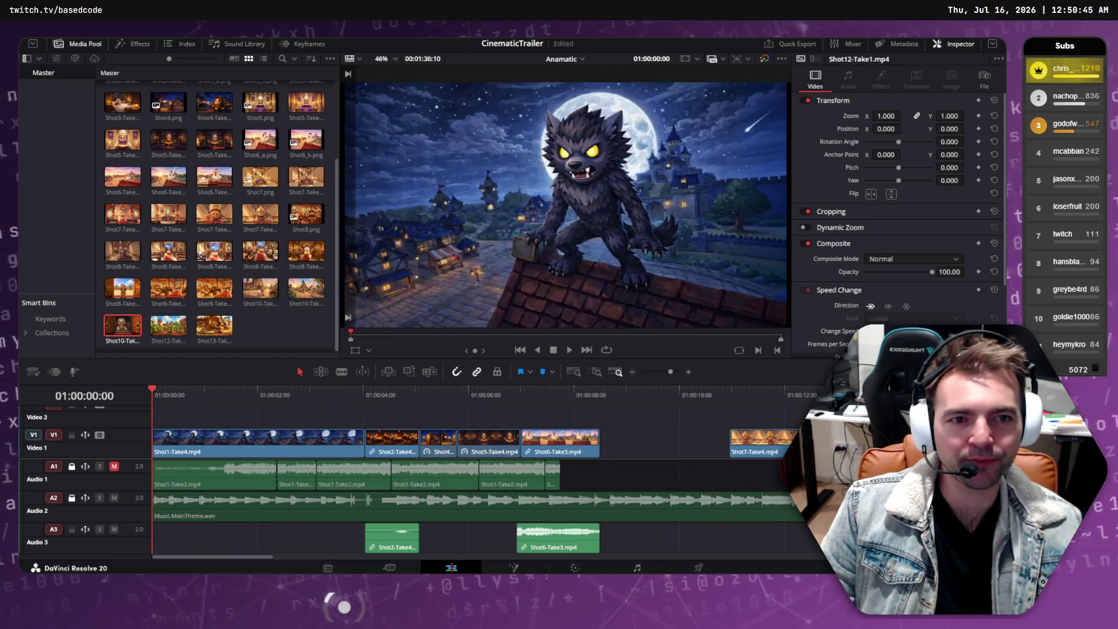
drag(216, 391, 778, 384)
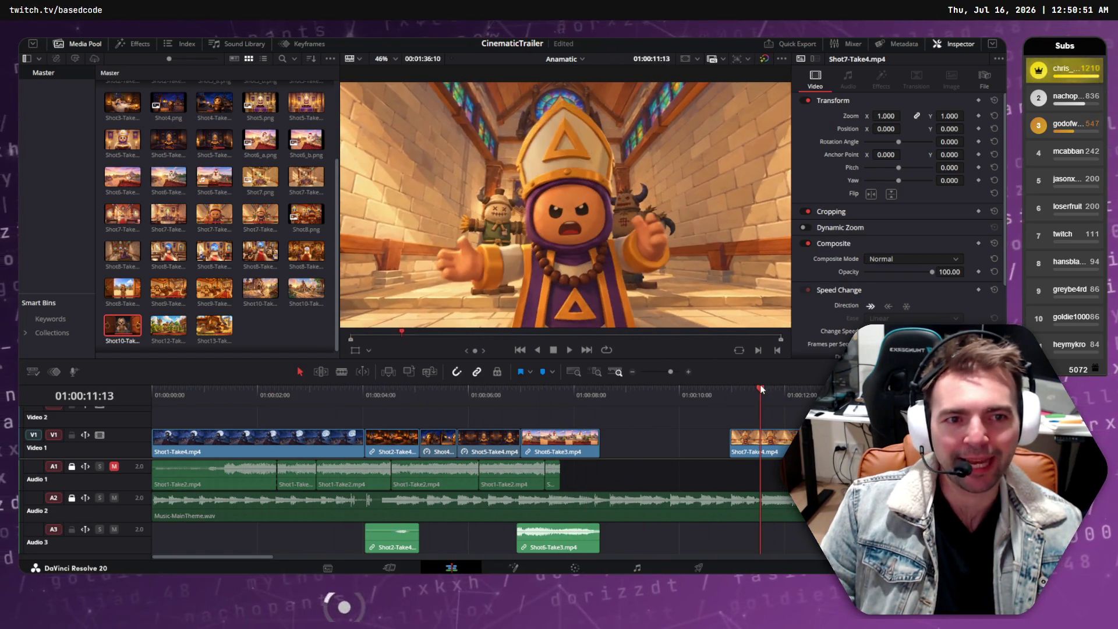
Step: Check the chicken and bishop shots, select the short Shot4 clip on V1, and return to ChatGPT
click(546, 389)
mouse_move(550, 394)
mouse_down()
mouse_move(300, 389)
mouse_move(554, 390)
mouse_move(402, 396)
mouse_move(420, 390)
mouse_up()
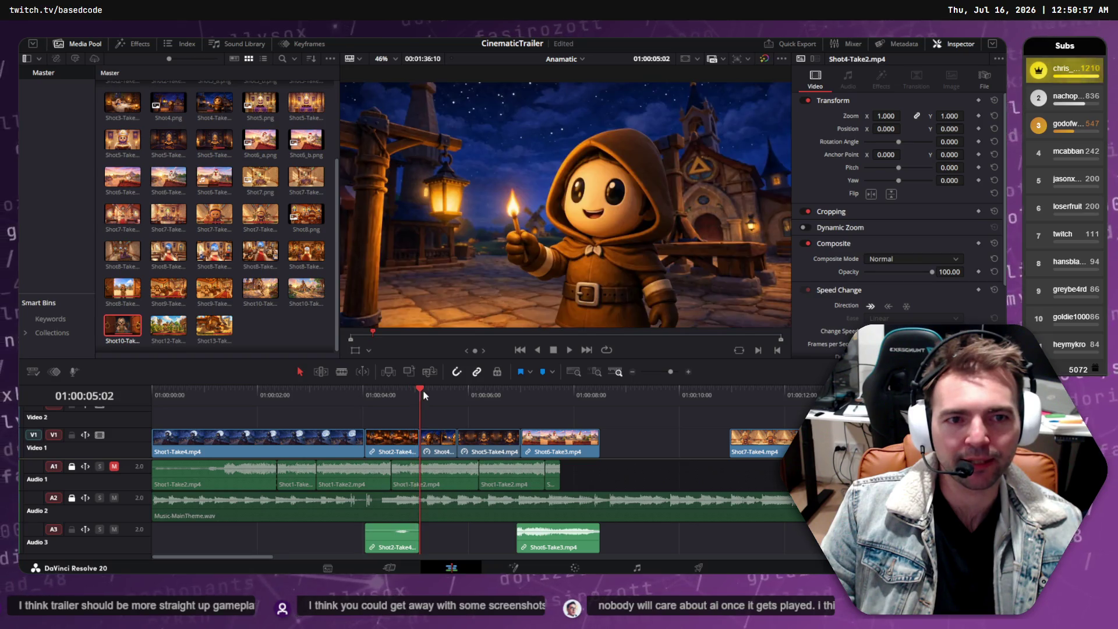
click(442, 440)
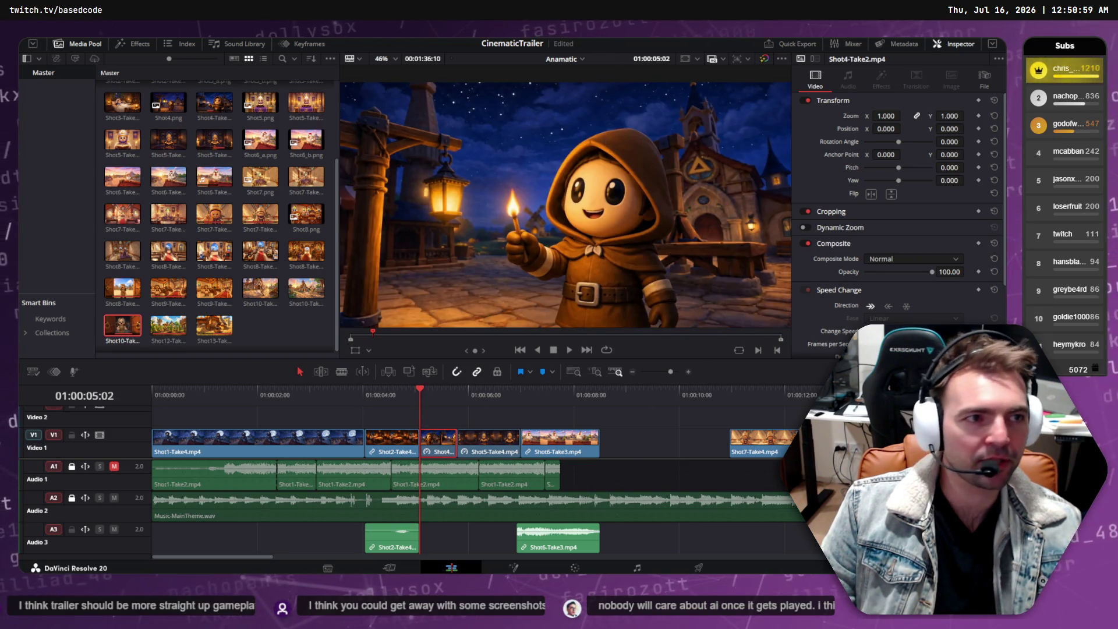
key(alt+Tab)
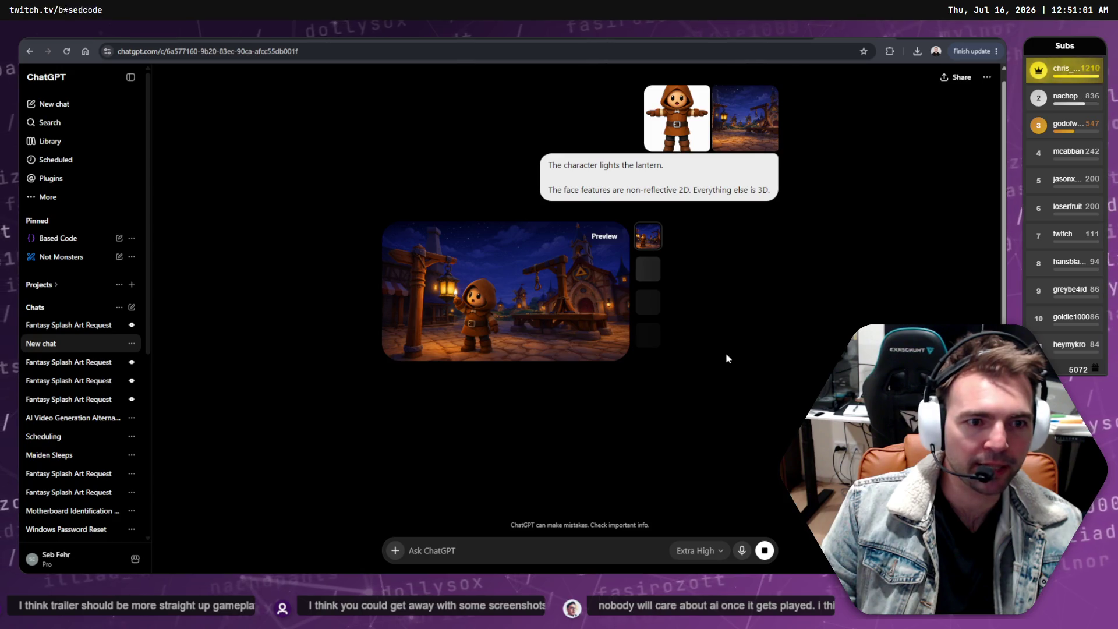
Step: Compare the generated lantern-lighting image full size against the village reference image
click(584, 317)
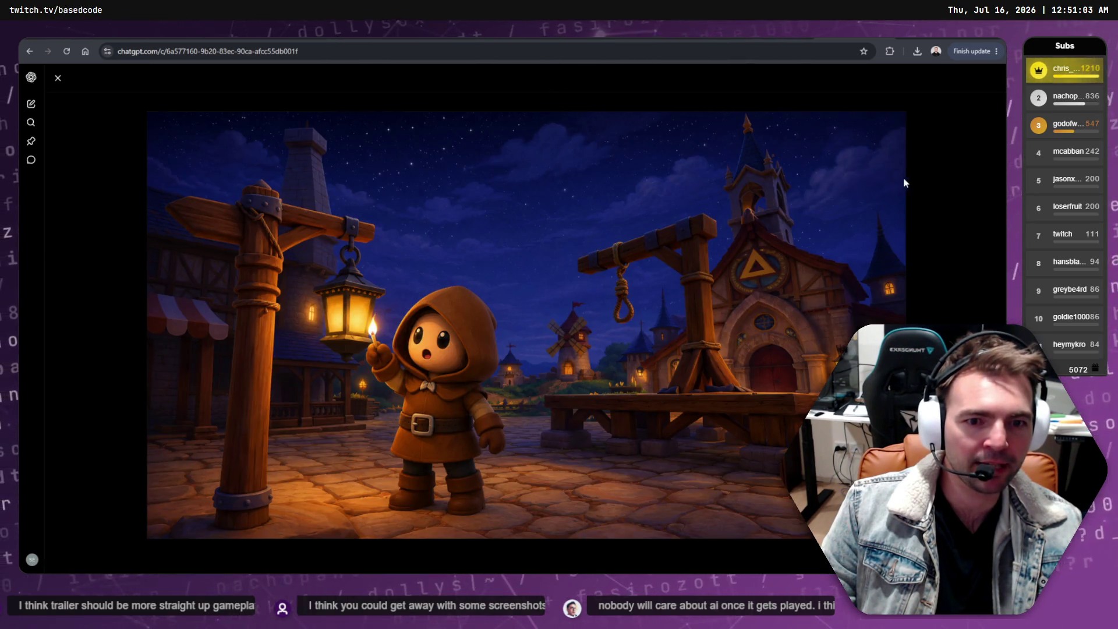
click(58, 79)
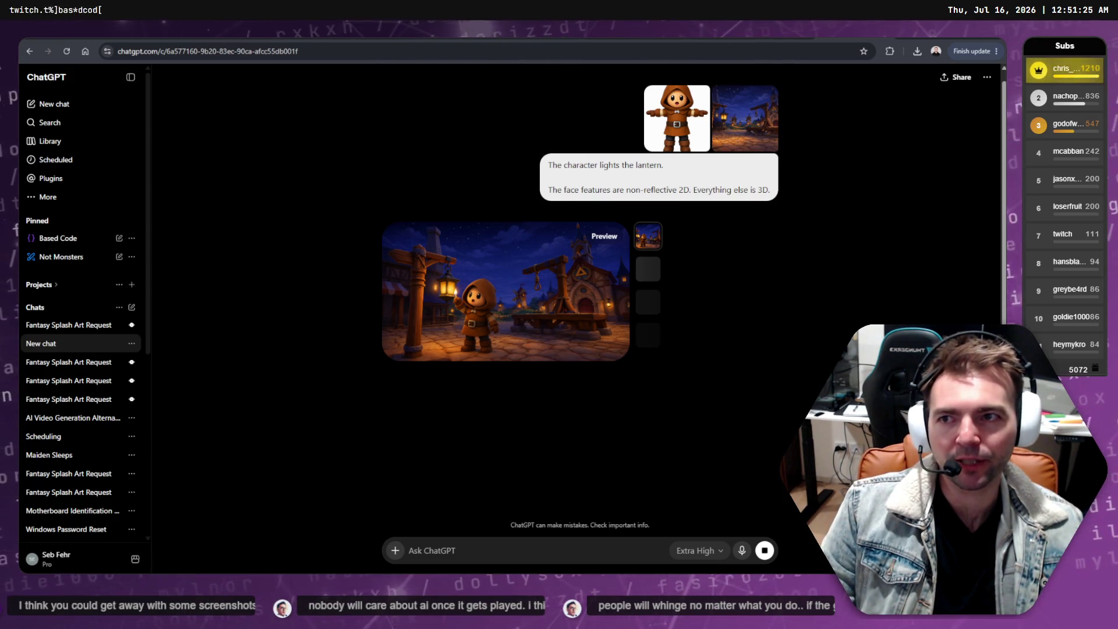
click(506, 291)
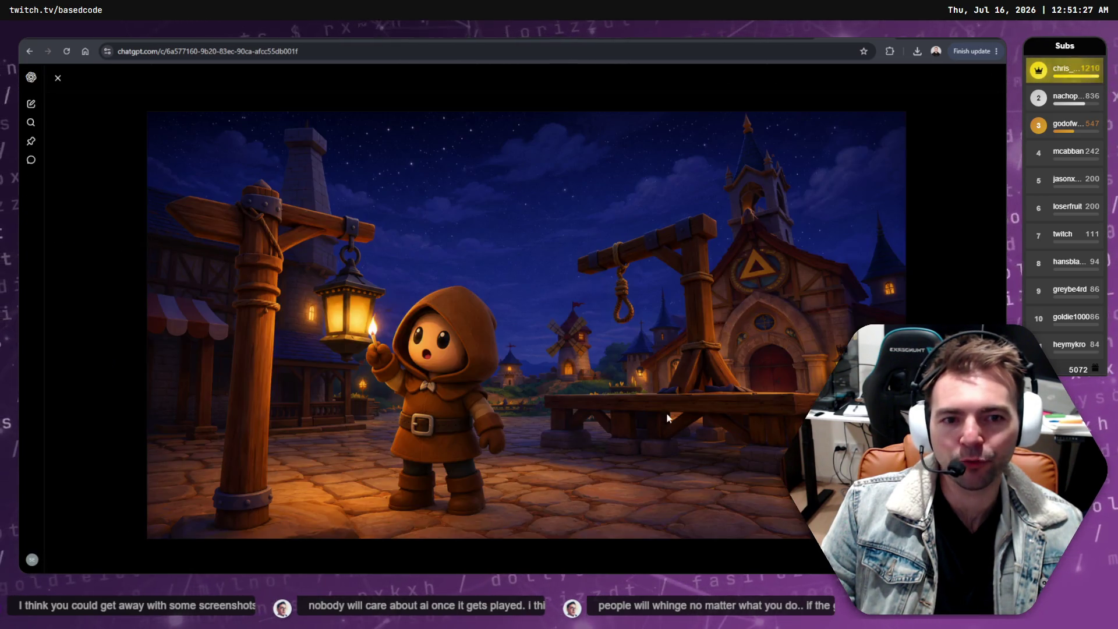
click(60, 79)
click(474, 250)
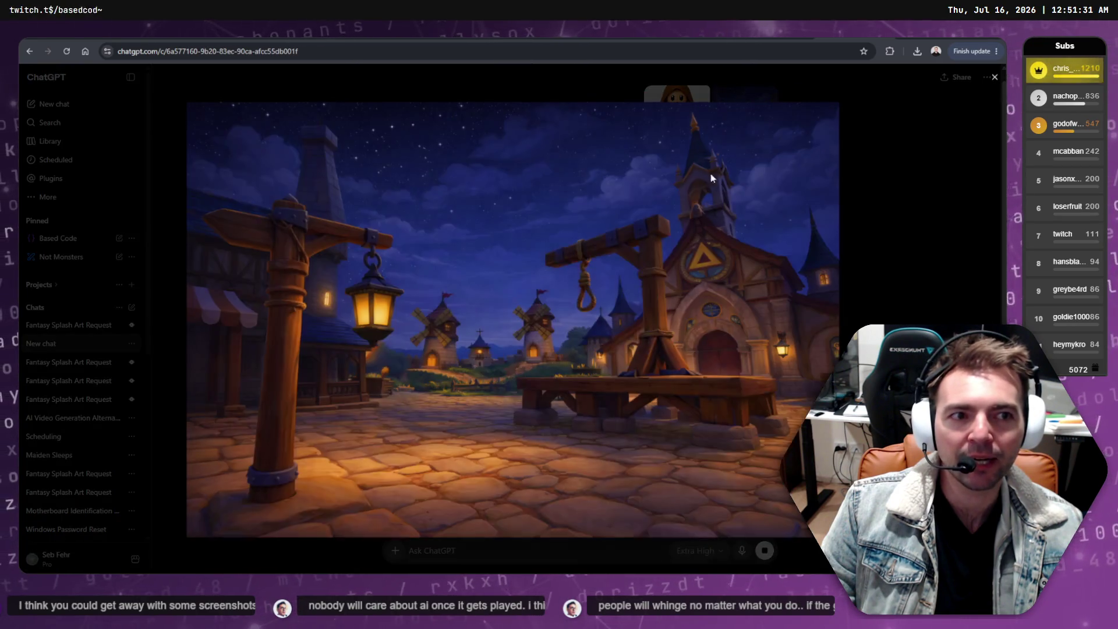
click(990, 79)
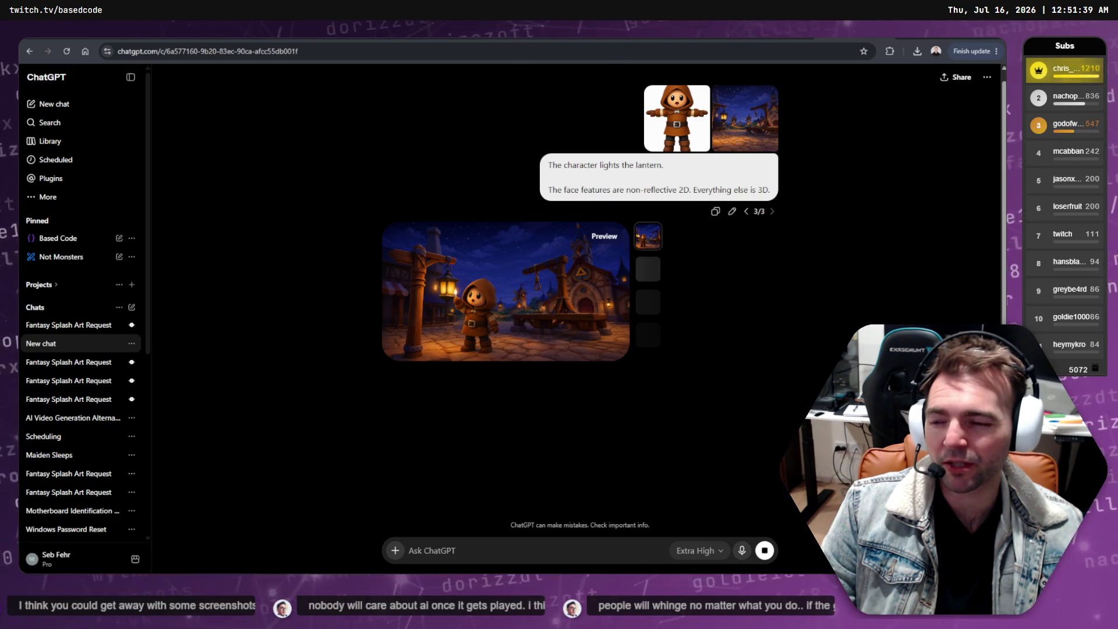
key(alt+Tab)
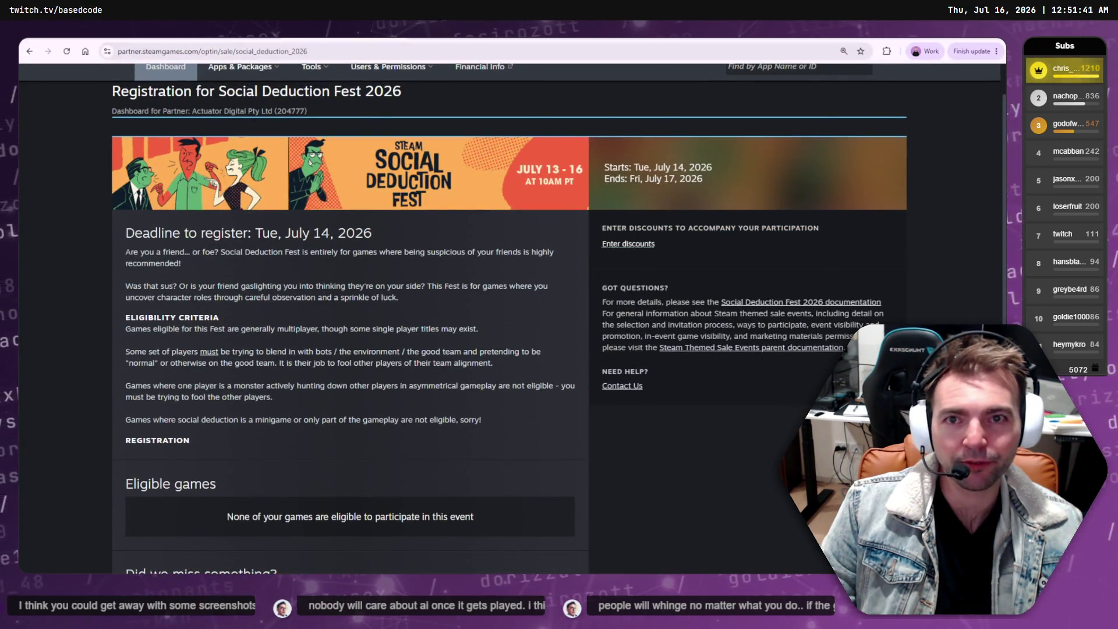
Step: Open the Not Monsters store page and step through its screenshots from the first to the church shot
key(ctrl+Tab)
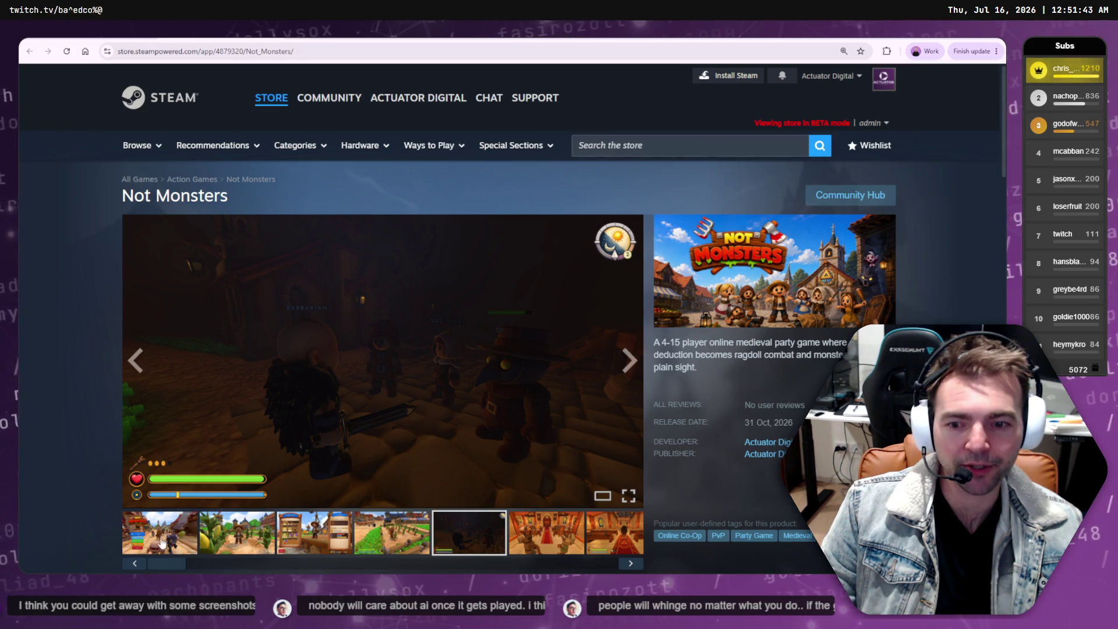
click(160, 532)
click(237, 532)
click(315, 532)
click(391, 533)
click(510, 545)
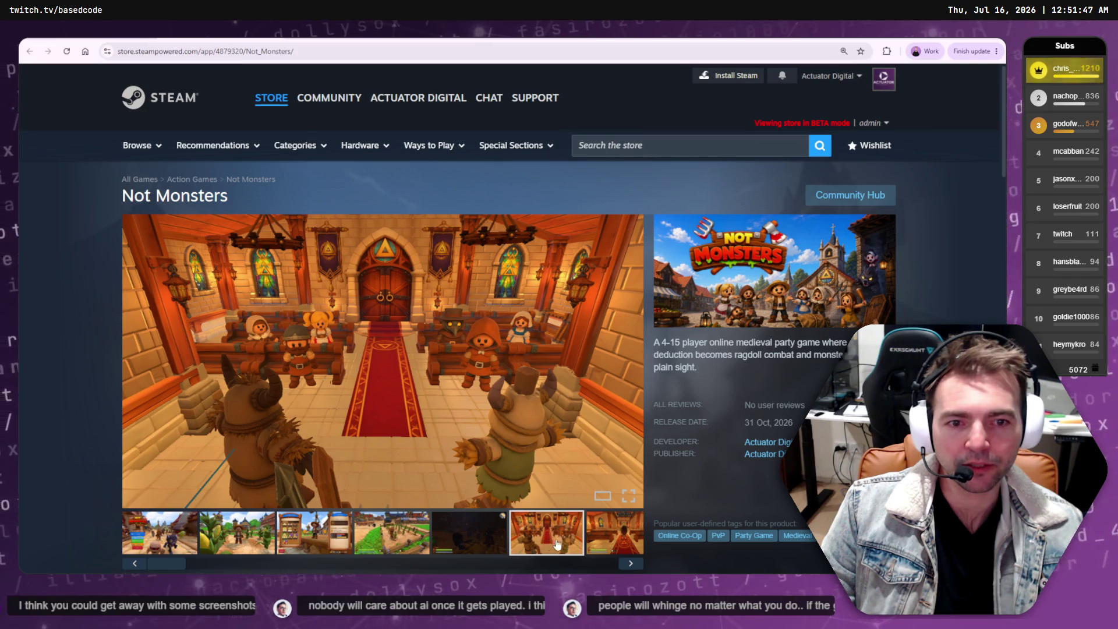
Step: Advance the gallery to the character-select screenshot, then bring back the church screenshot
scroll(577, 524, down, 3)
click(629, 410)
click(629, 411)
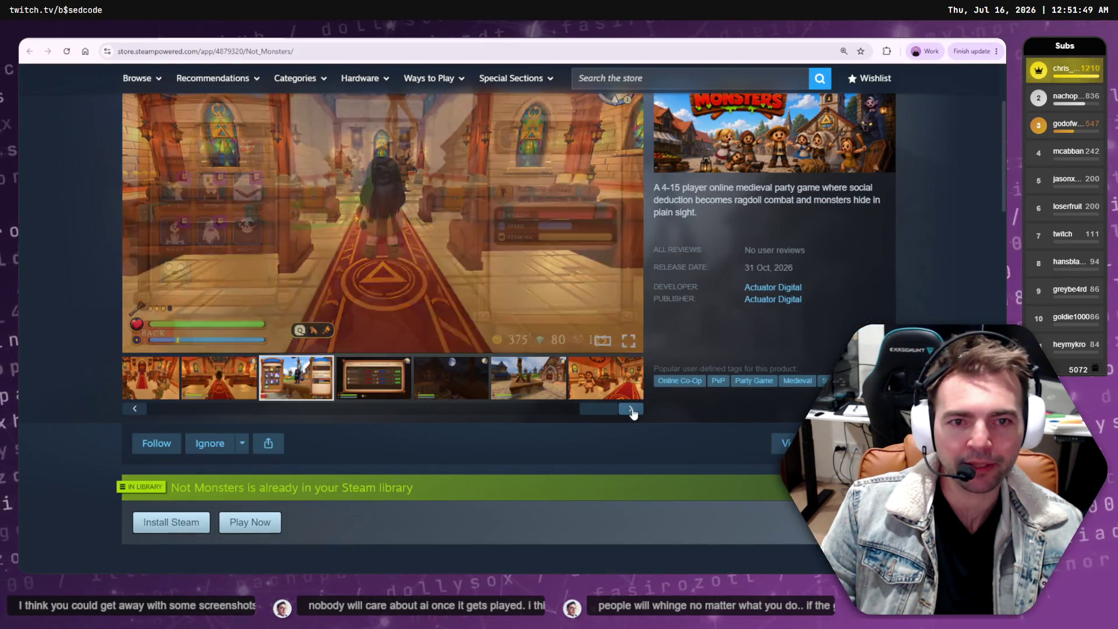
click(624, 413)
click(169, 377)
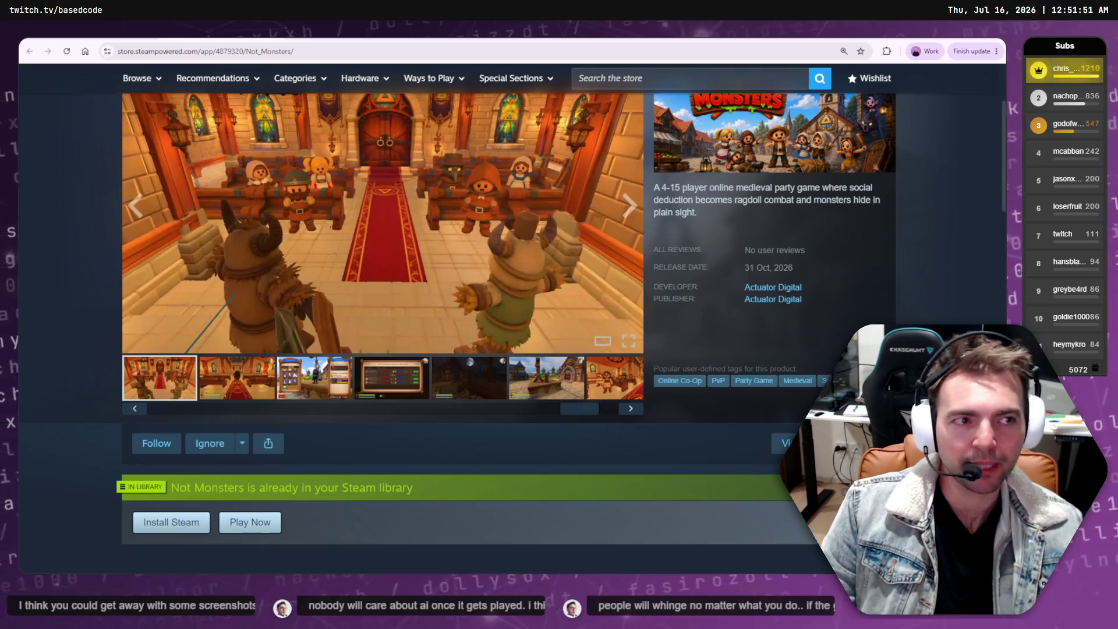
key(alt+Tab)
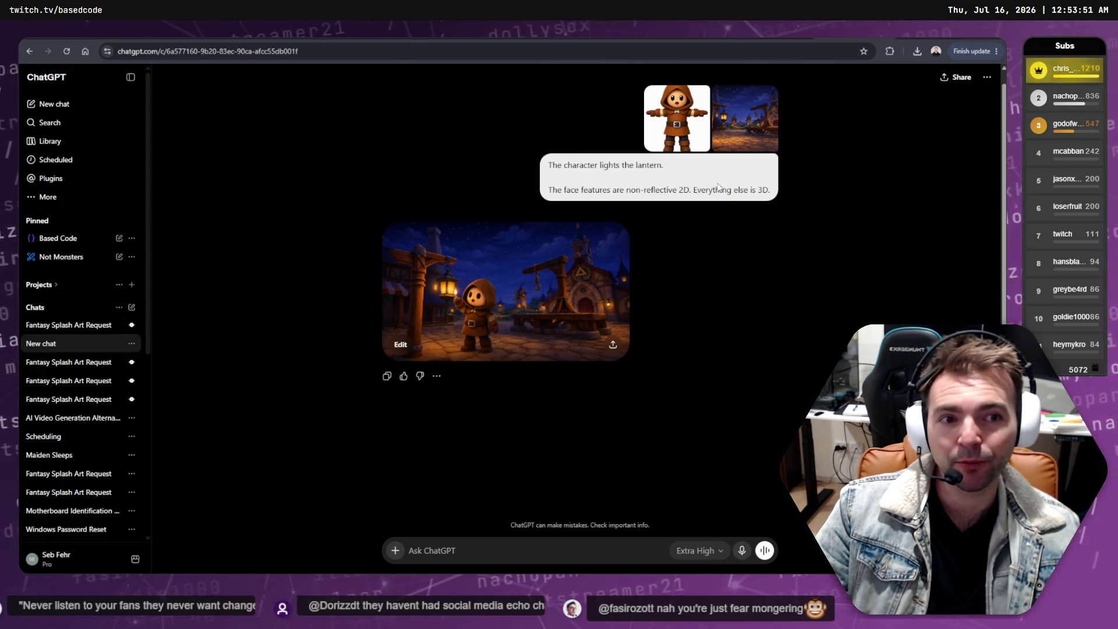
Step: Resend the lantern-lighting prompt with both reference images to generate a fourth version
right_click(740, 131)
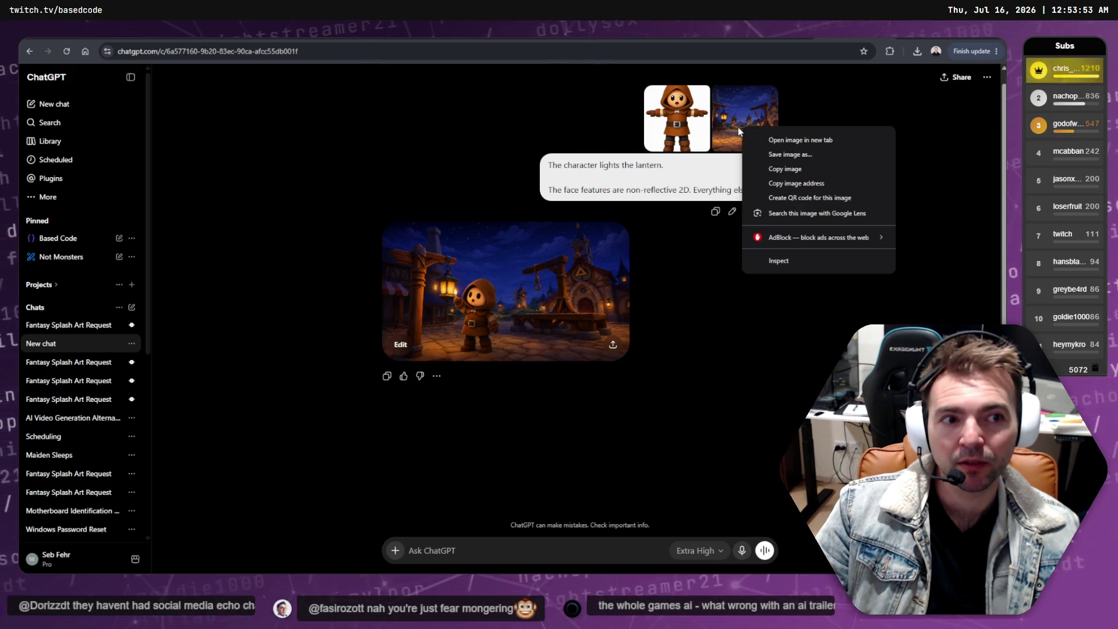
click(733, 212)
click(733, 212)
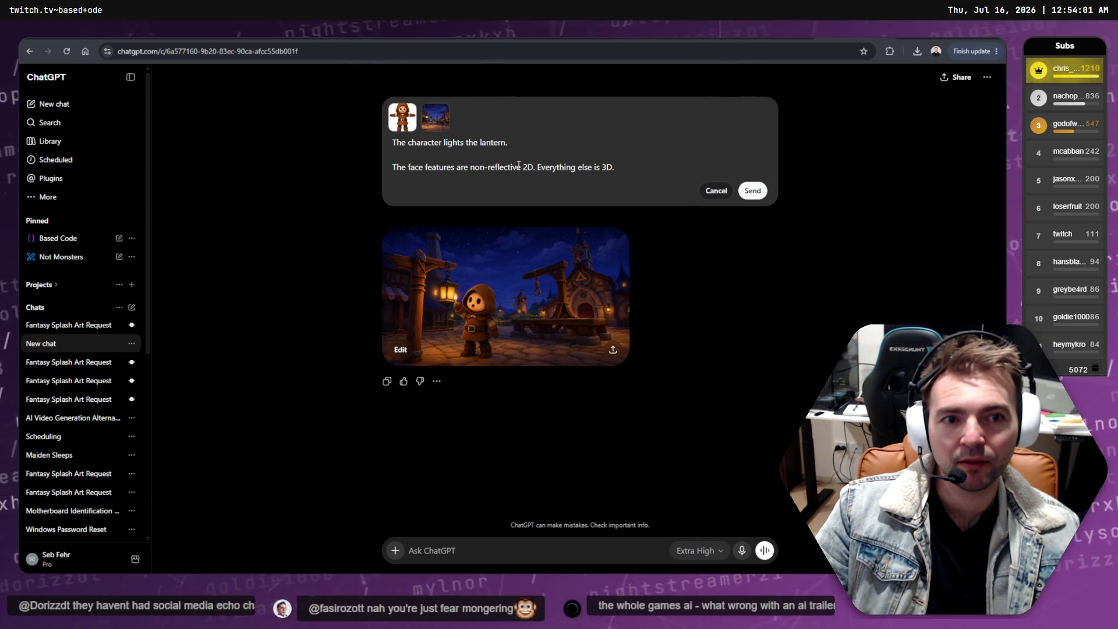
click(752, 191)
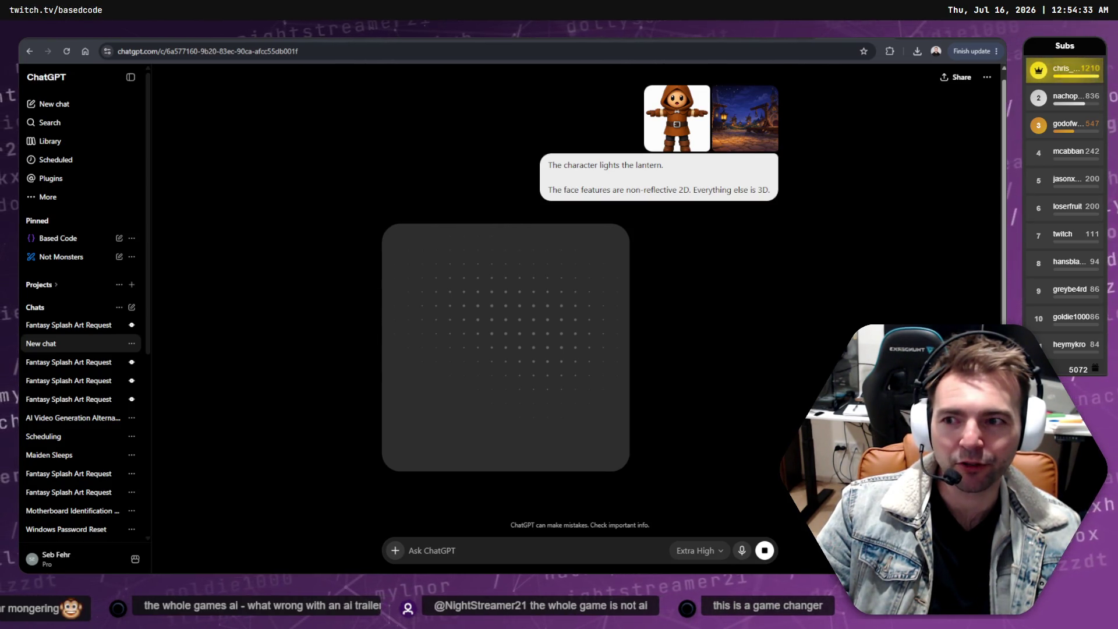
Step: Inspect the village reference image full size, then return to the start of the Resolve timeline
click(751, 129)
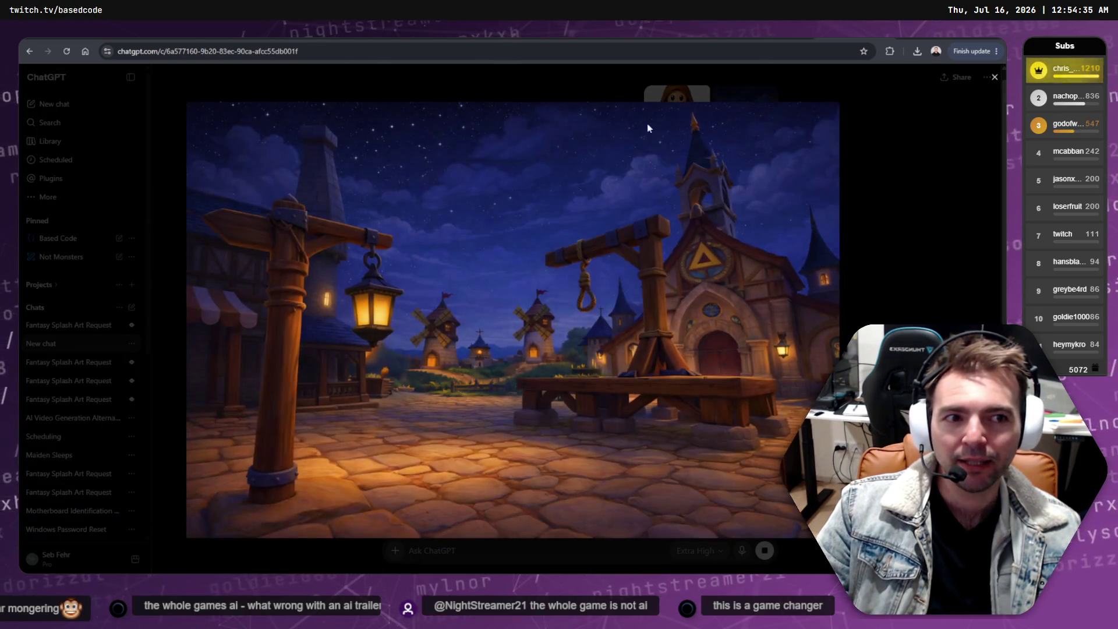
click(968, 200)
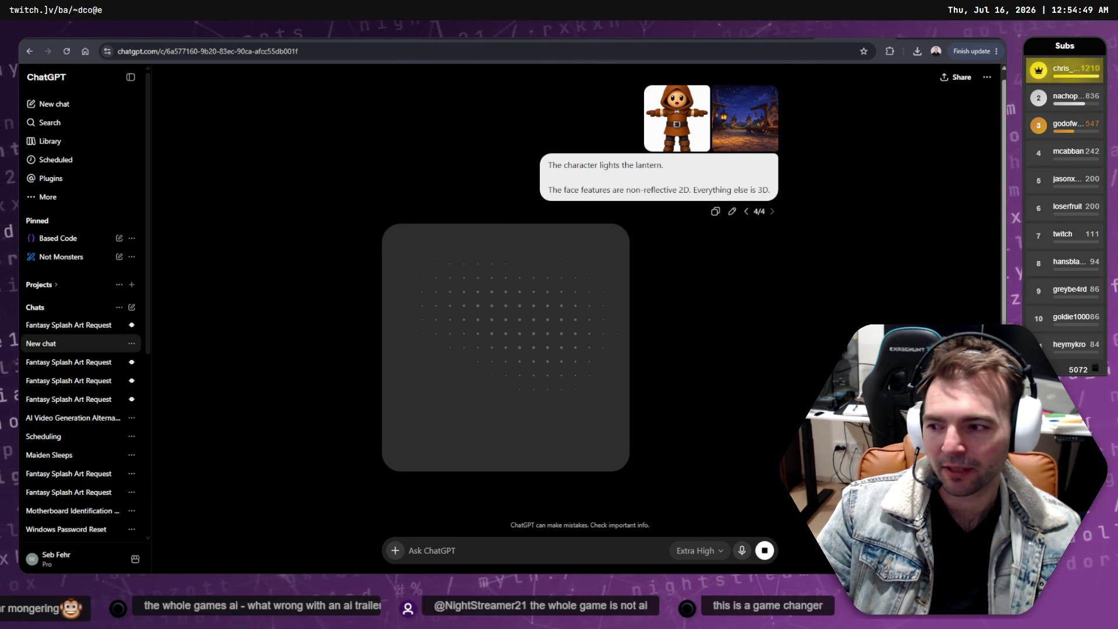
key(alt+Tab)
mouse_move(421, 415)
mouse_down()
mouse_move(288, 395)
mouse_move(114, 389)
mouse_up()
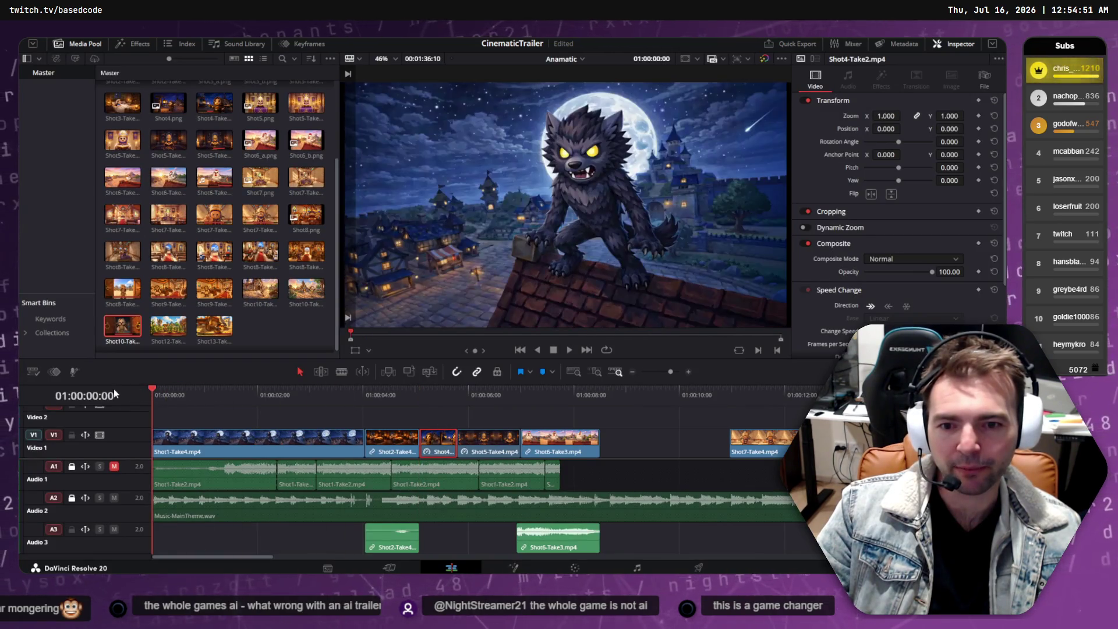
Step: Play the trailer's opening shots from the start twice to review the lantern-holding character
key(space)
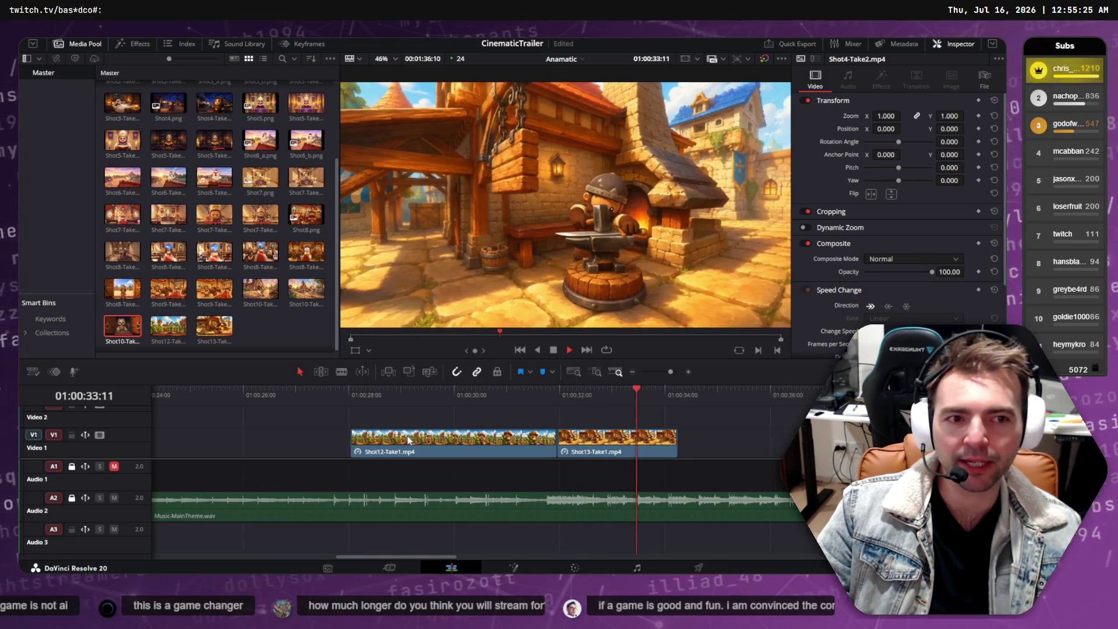
key(space)
drag(450, 397, 152, 390)
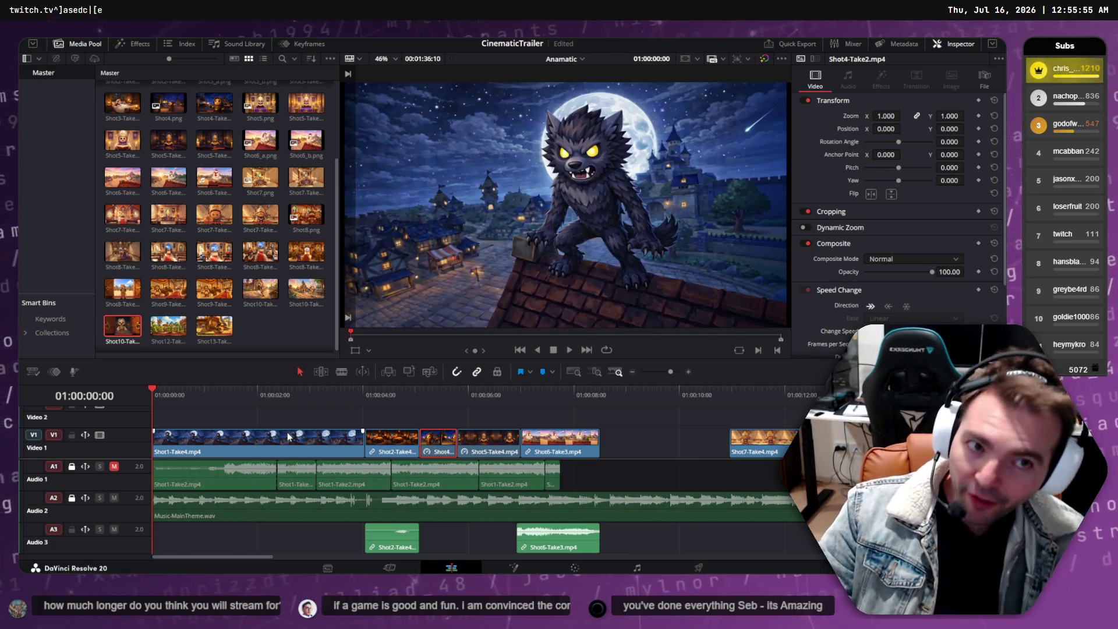
click(200, 396)
drag(200, 396, 148, 397)
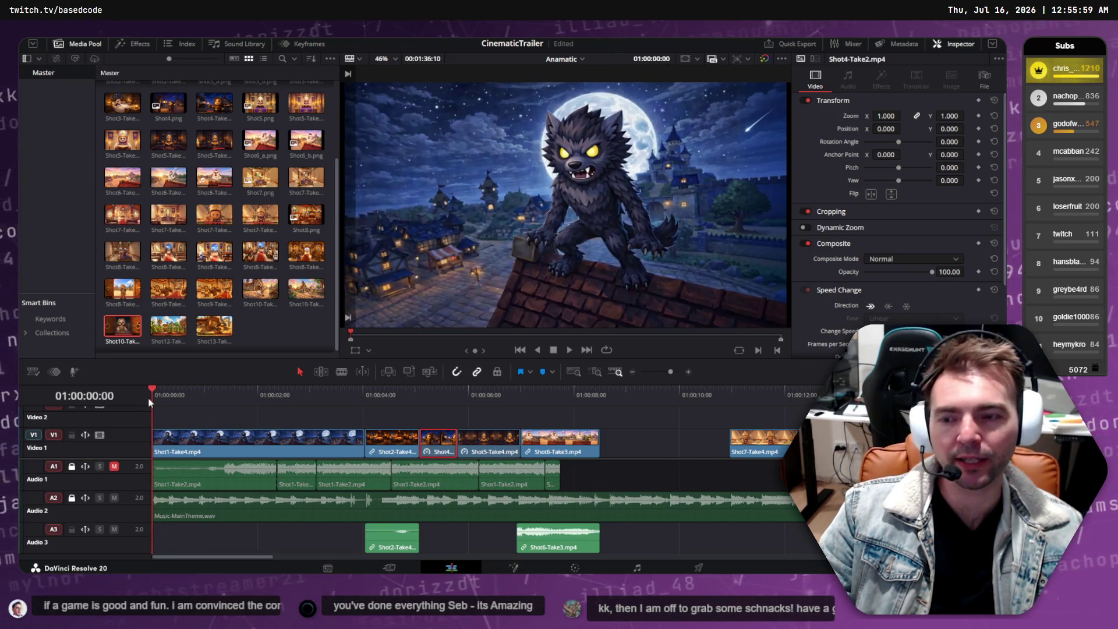
key(space)
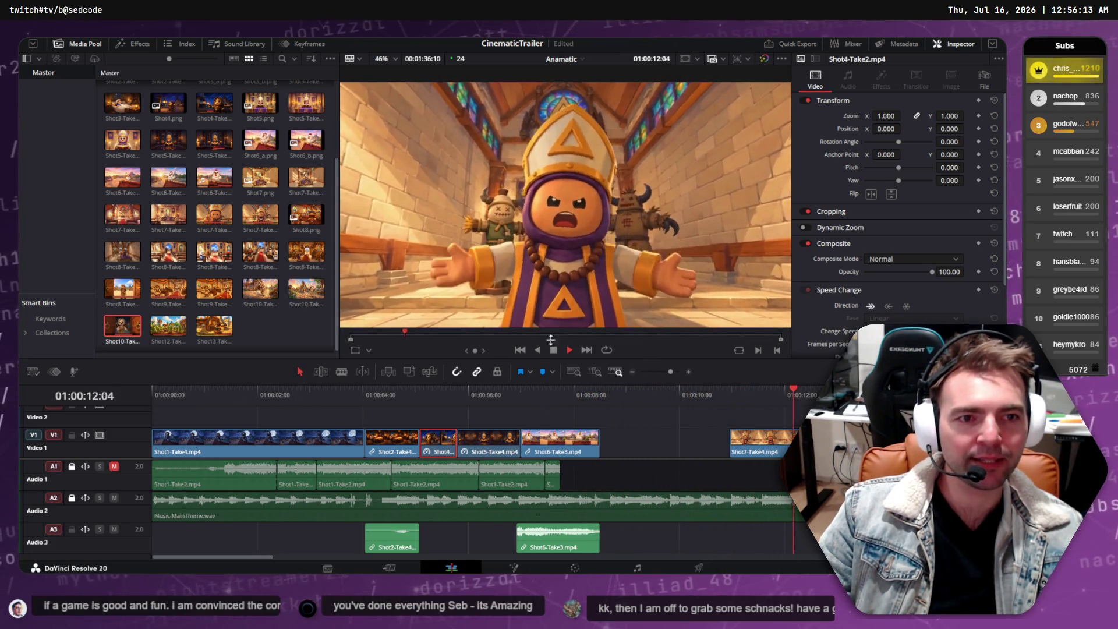
key(space)
Step: Review the hooded torch and Shot7 clips, park near 01:00:05:02, and view the ChatGPT lantern image
click(418, 401)
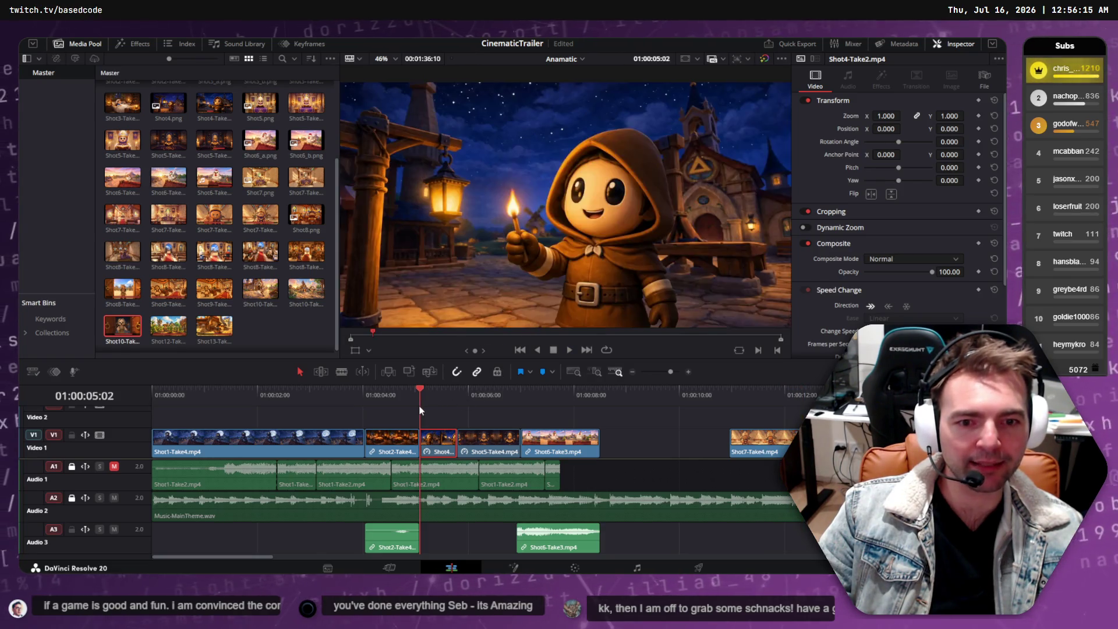
drag(446, 395, 749, 396)
key(space)
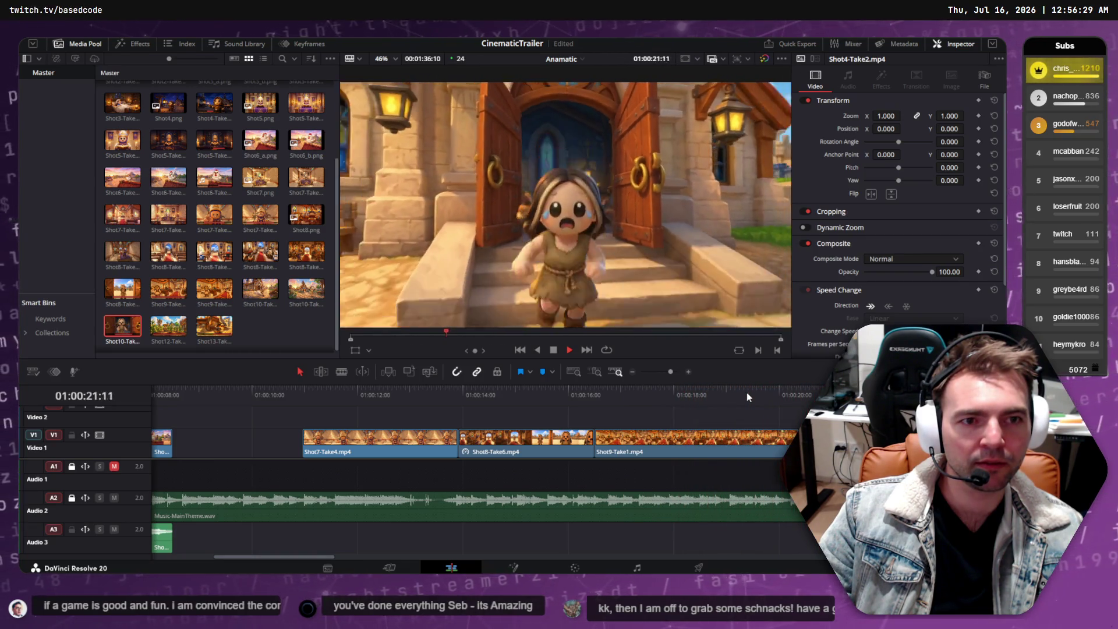
click(278, 395)
drag(232, 401, 419, 397)
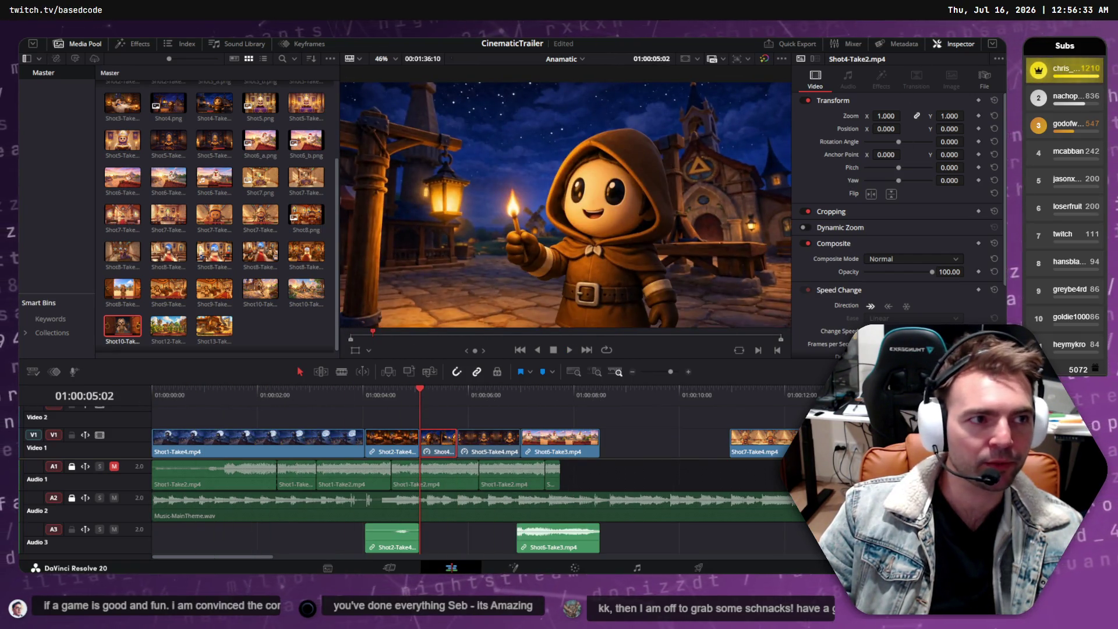
key(alt+Tab)
click(577, 359)
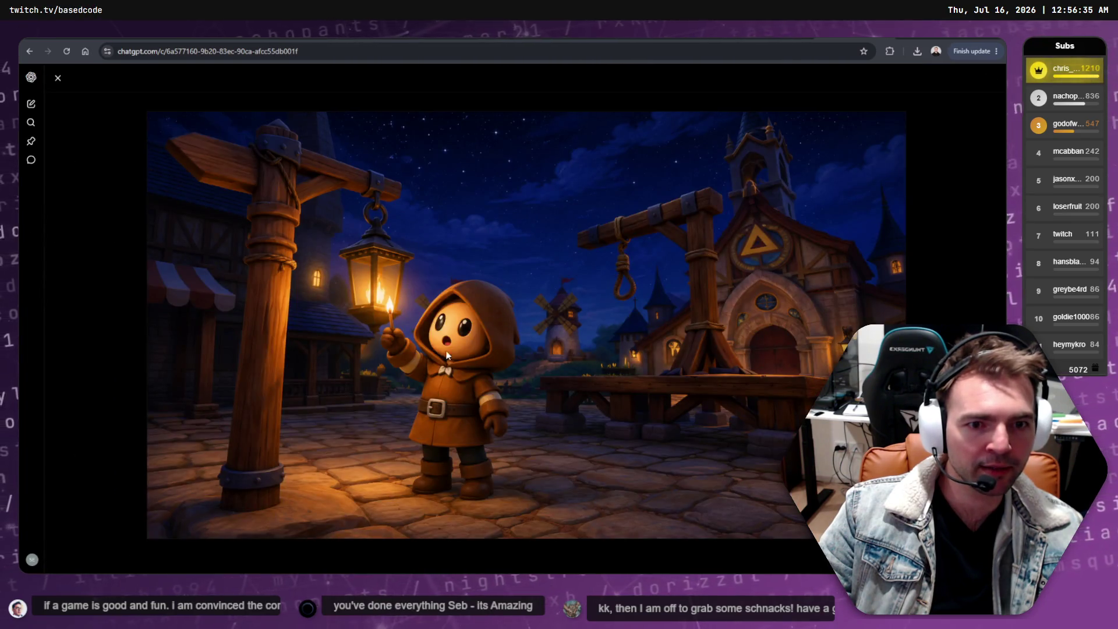
Step: Reopen the lantern prompt for editing and insert 'flat,' before 'non-reflective' in the face description
key(Escape)
key(ctrl+shift+s)
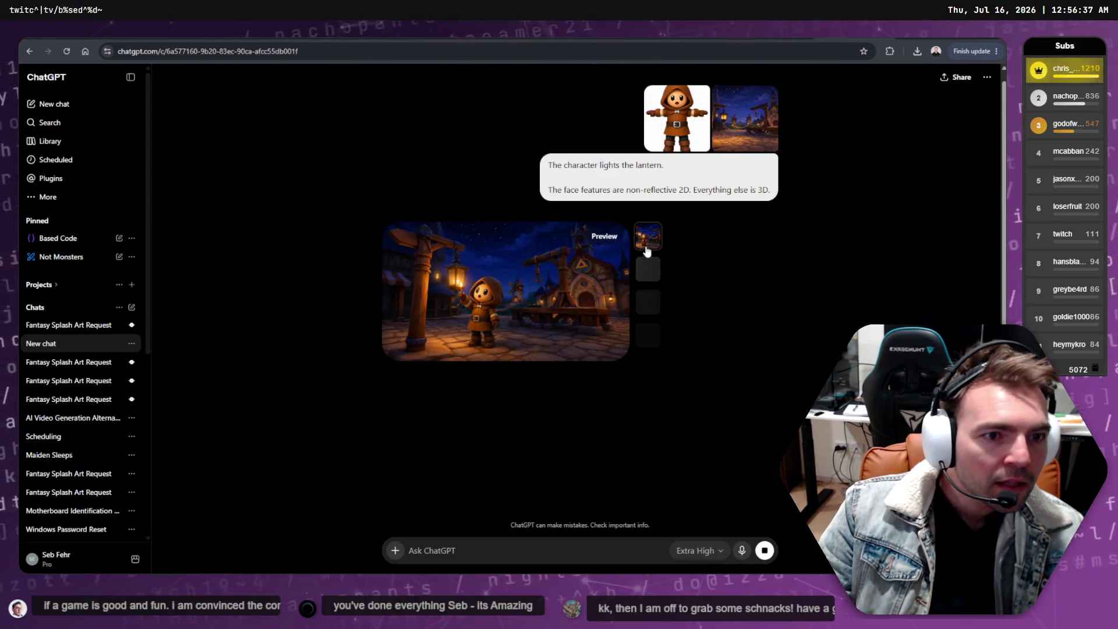
click(527, 350)
key(Escape)
key(ctrl+shift+s)
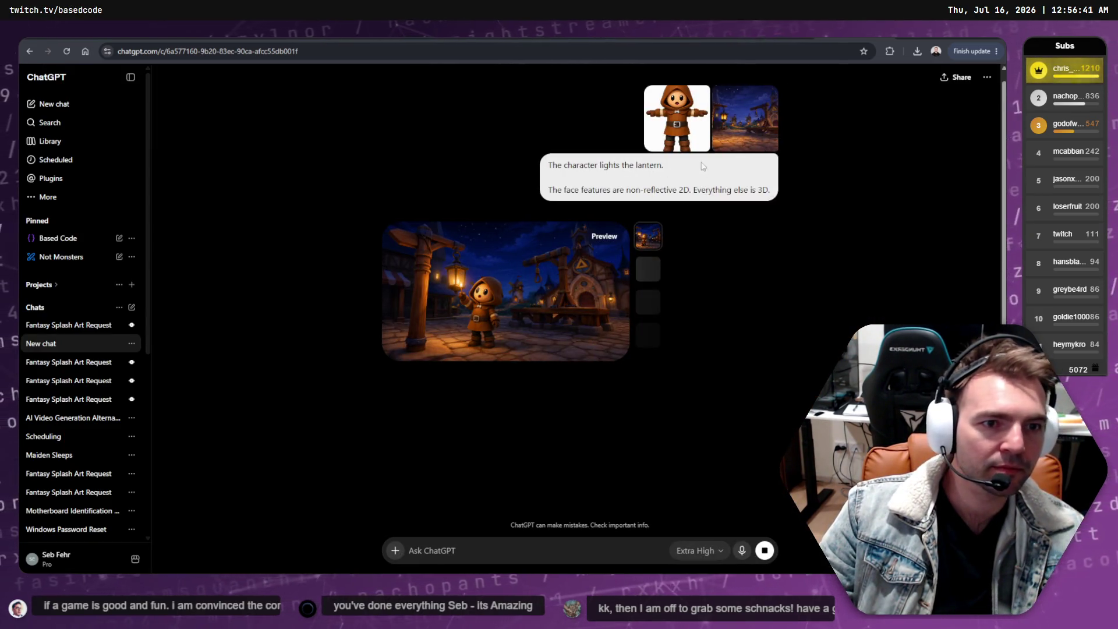
right_click(735, 116)
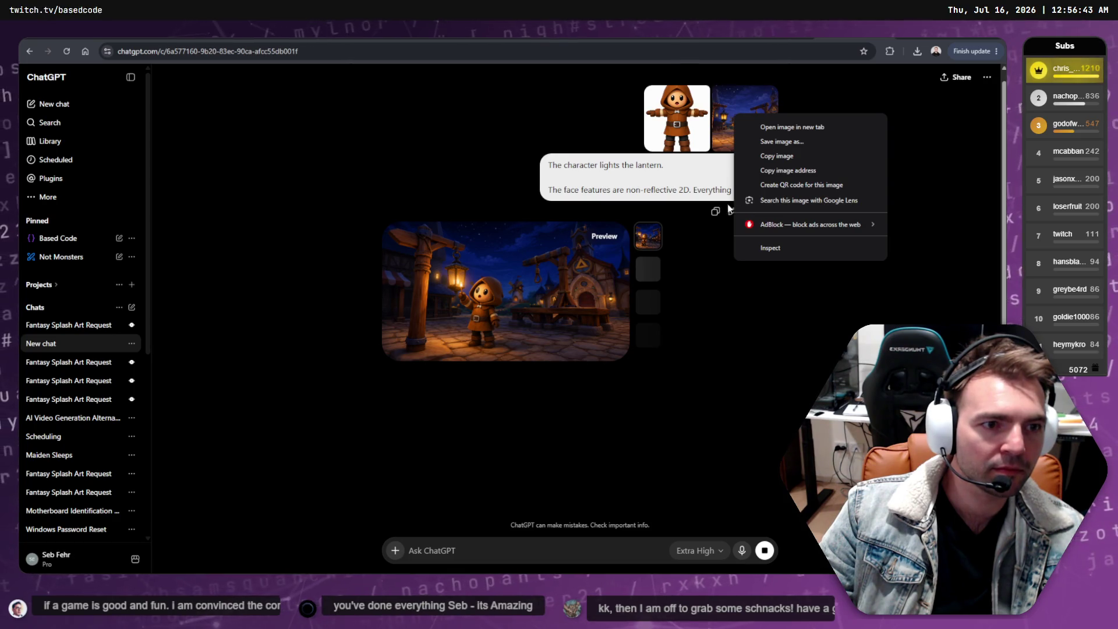
click(730, 211)
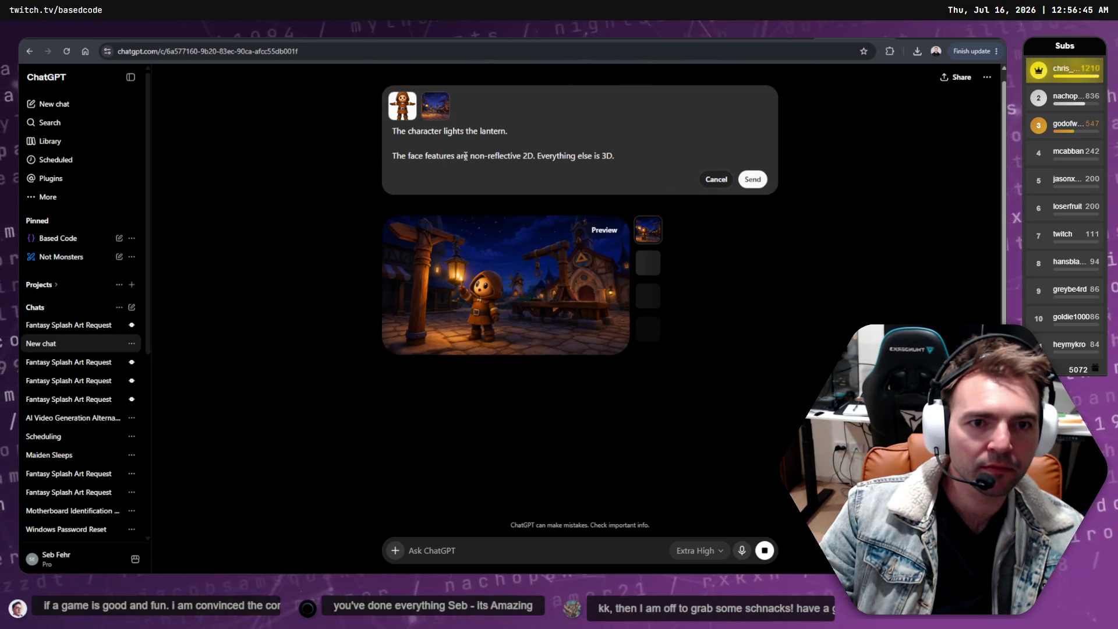
text(flat)
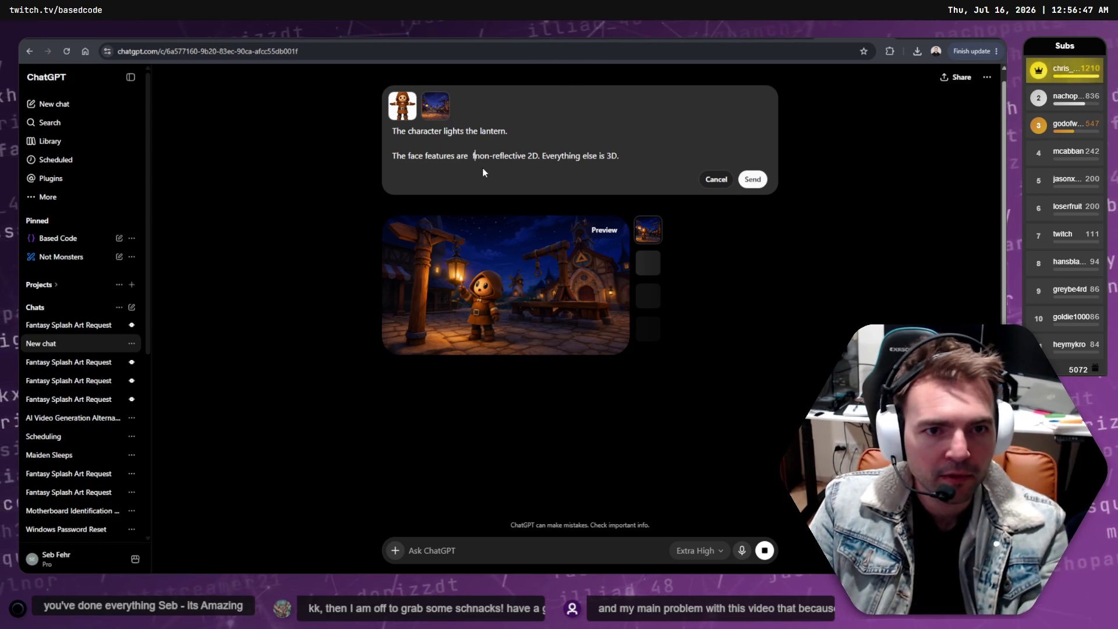
text(,)
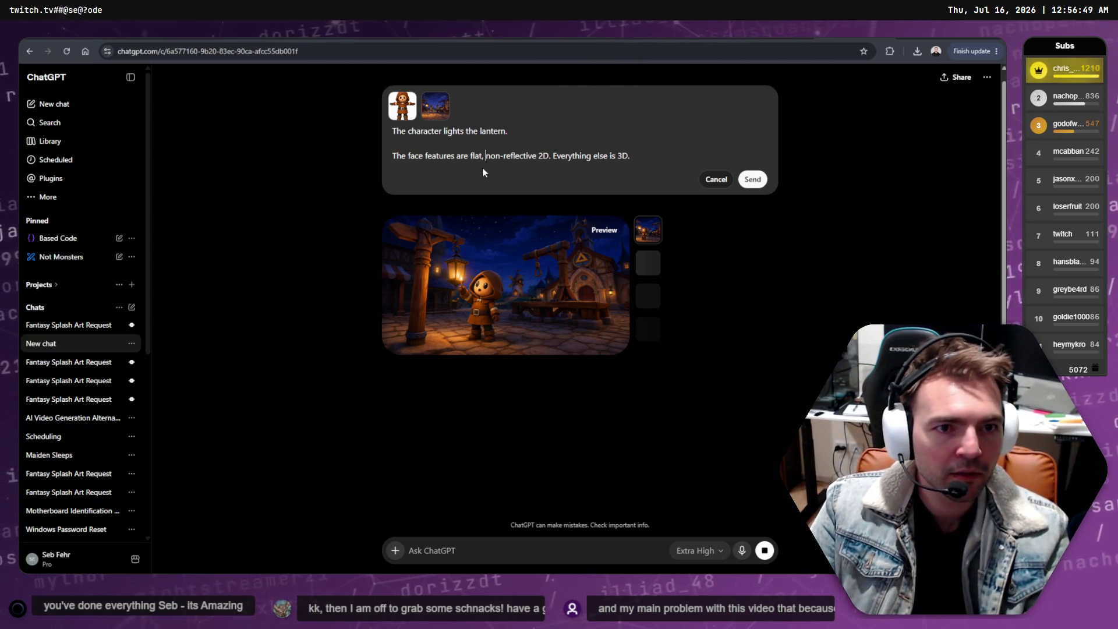
Step: Submit the edited lantern prompt with 'flat,' added to regenerate the image
click(753, 180)
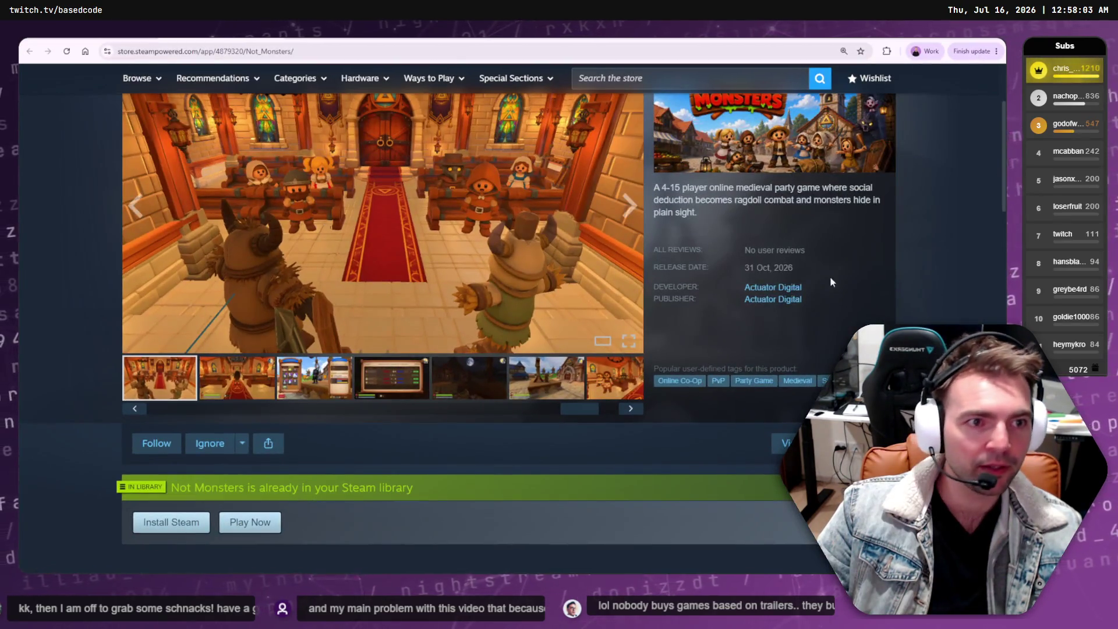
Step: Show the Not Monsters title-menu screenshot in the store gallery, then return to ChatGPT
scroll(830, 282, up, 3)
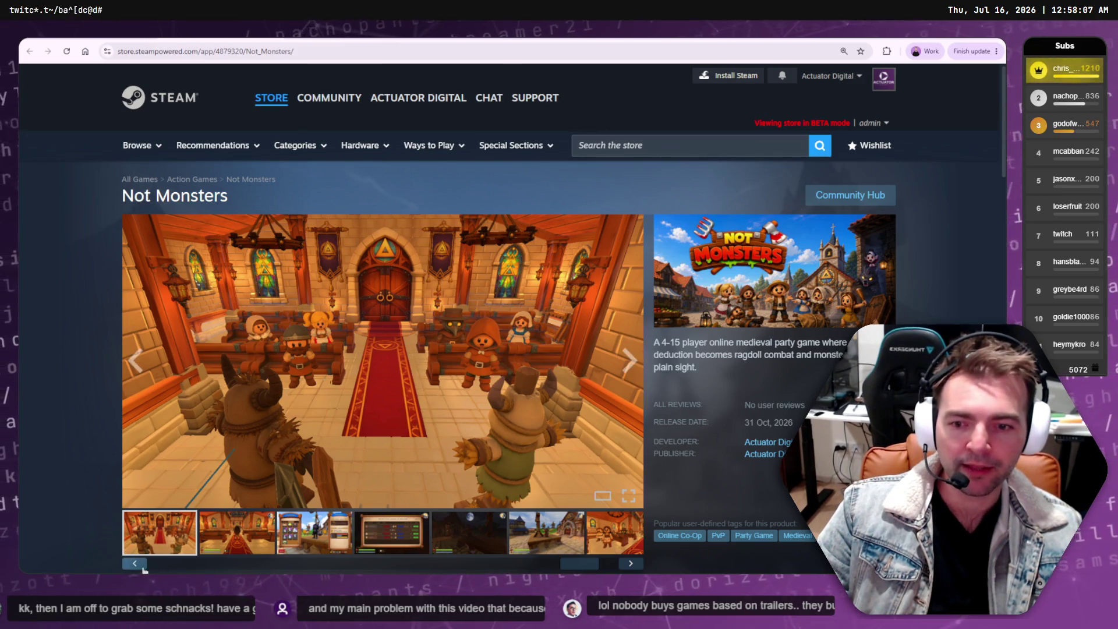
scroll(269, 347, down, 1)
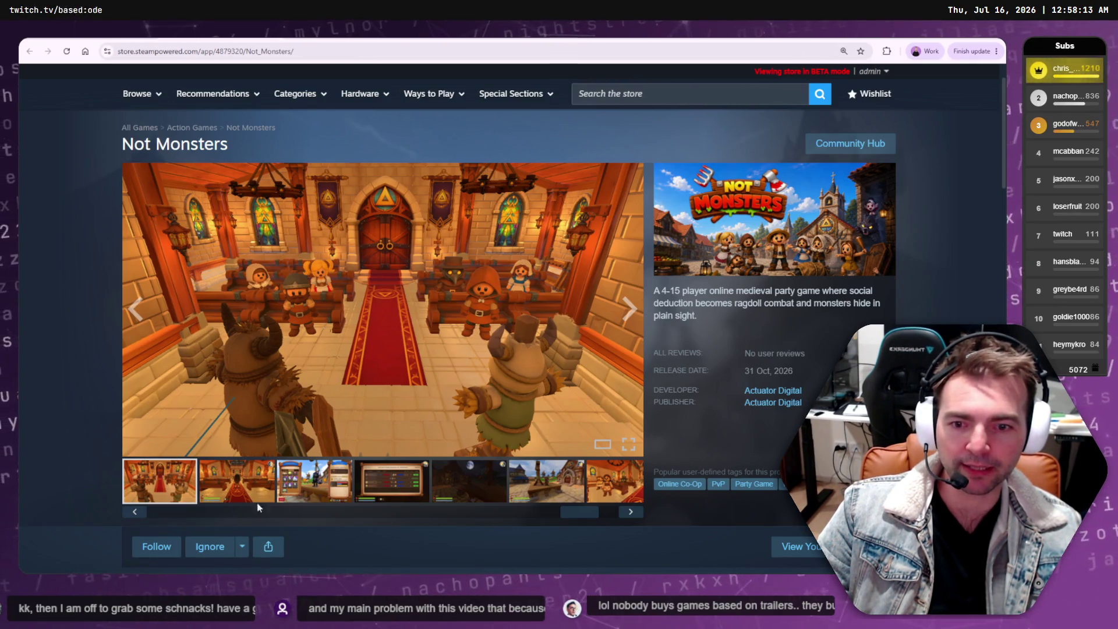
drag(580, 513, 176, 523)
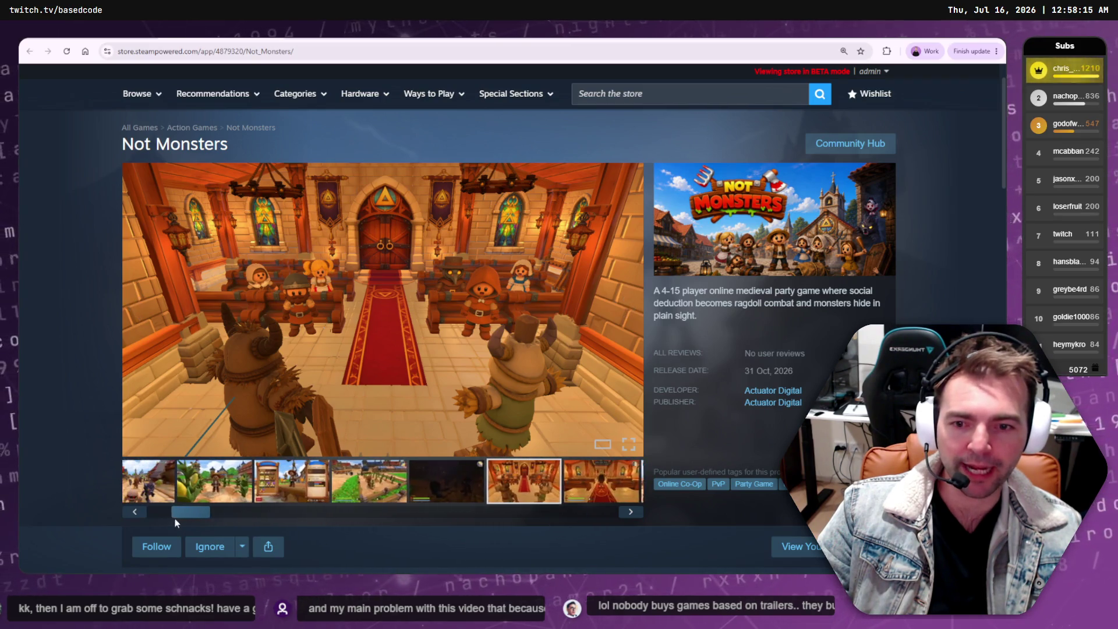
click(158, 481)
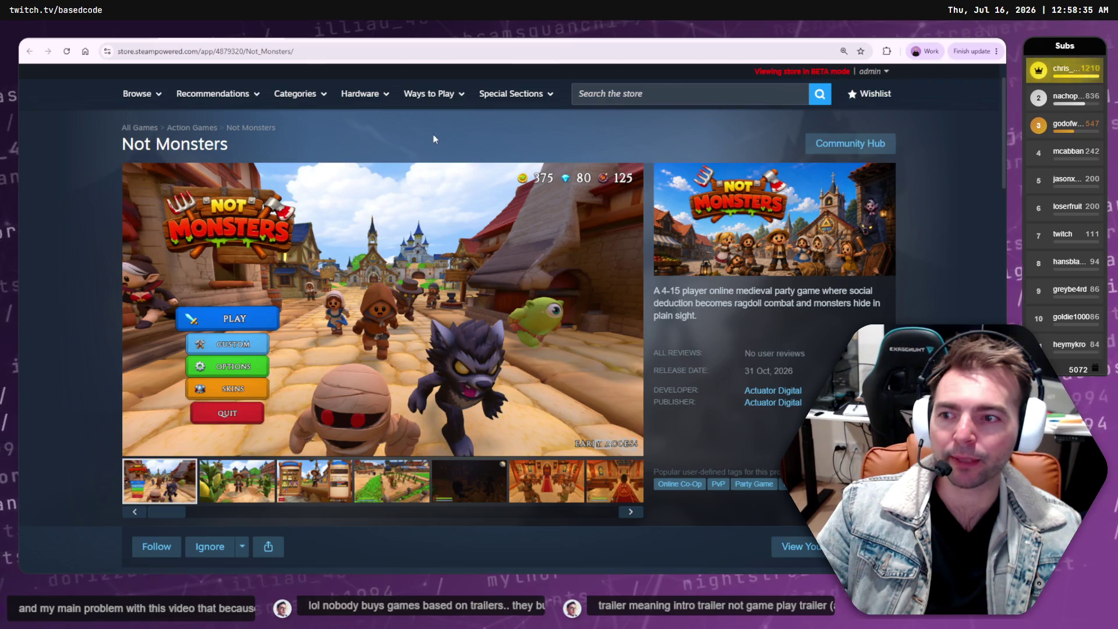
click(173, 498)
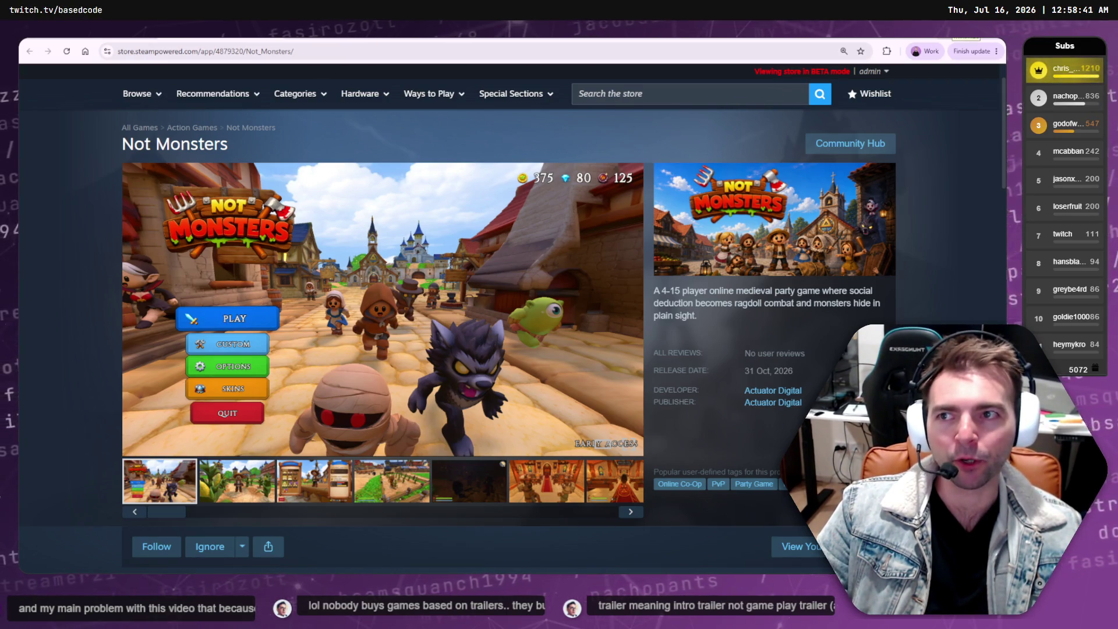
key(alt+Tab)
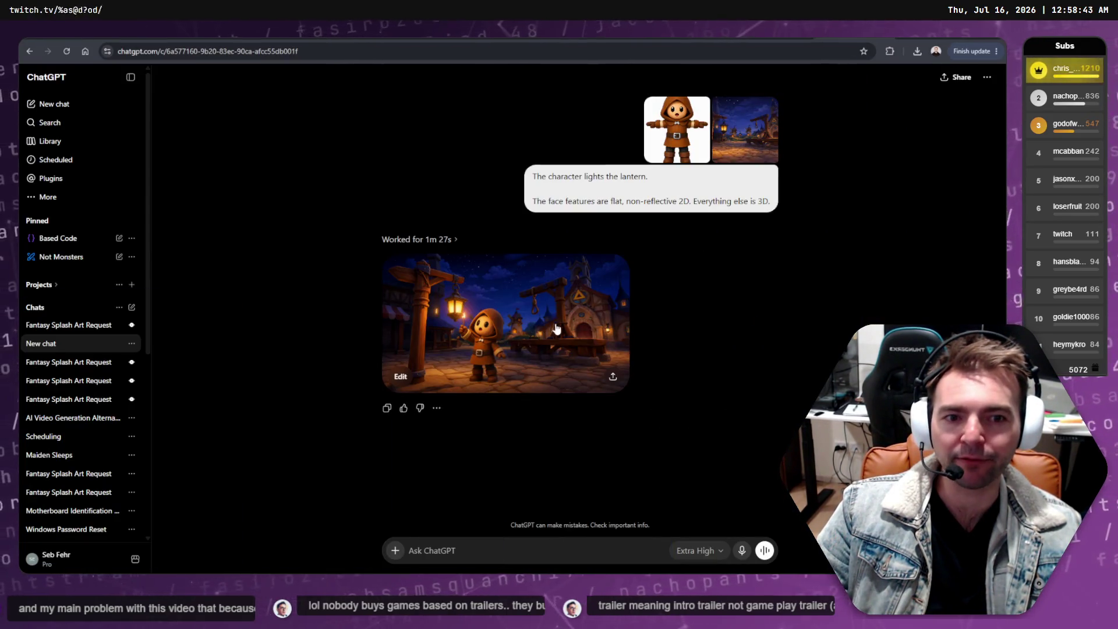
Step: Check the new lantern image full size, then reopen the lantern prompt for editing
click(577, 266)
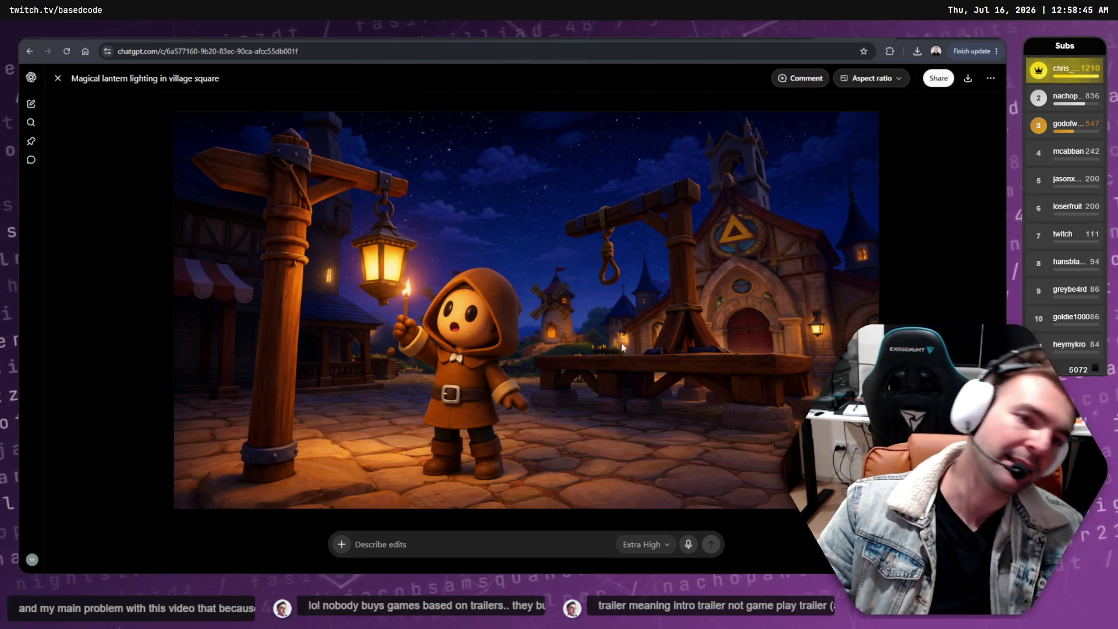
key(Escape)
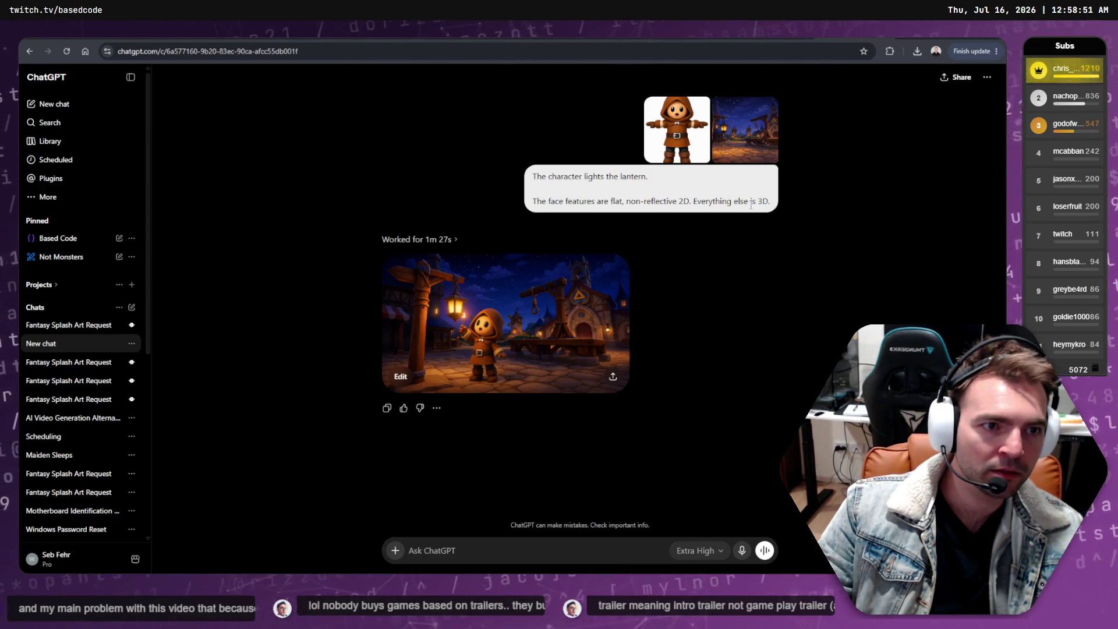
right_click(692, 134)
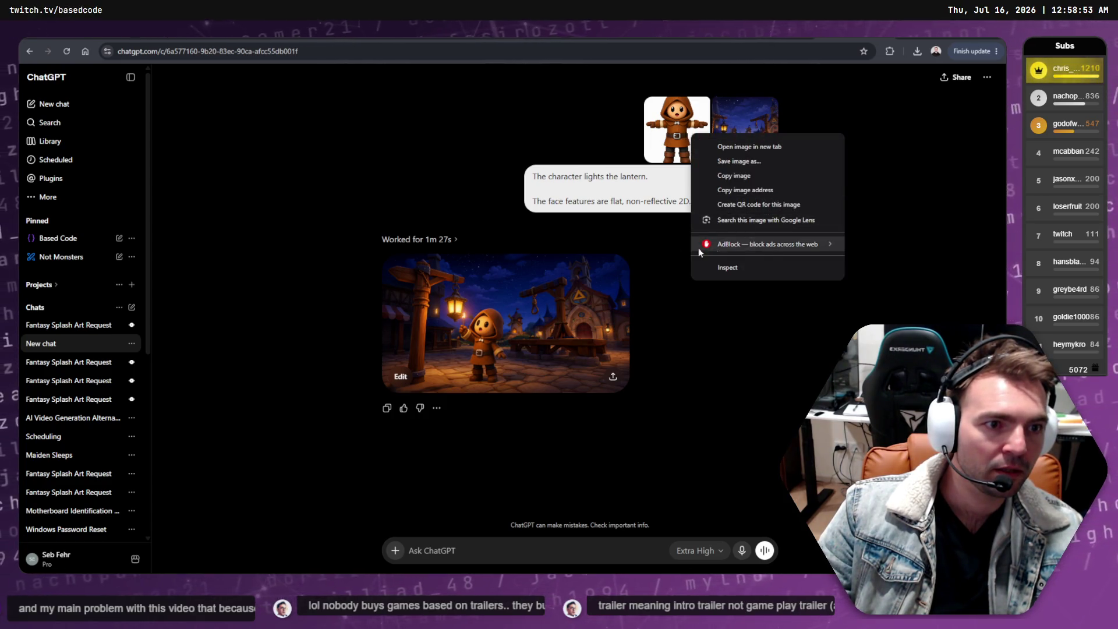
click(652, 216)
right_click(716, 191)
right_click(821, 149)
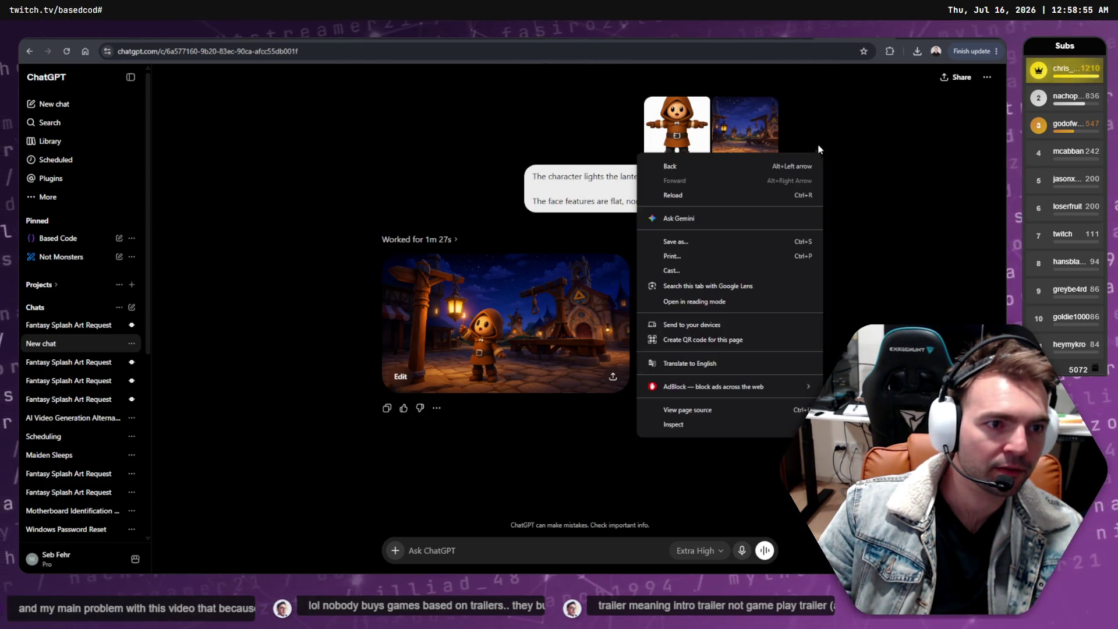
right_click(769, 123)
click(732, 224)
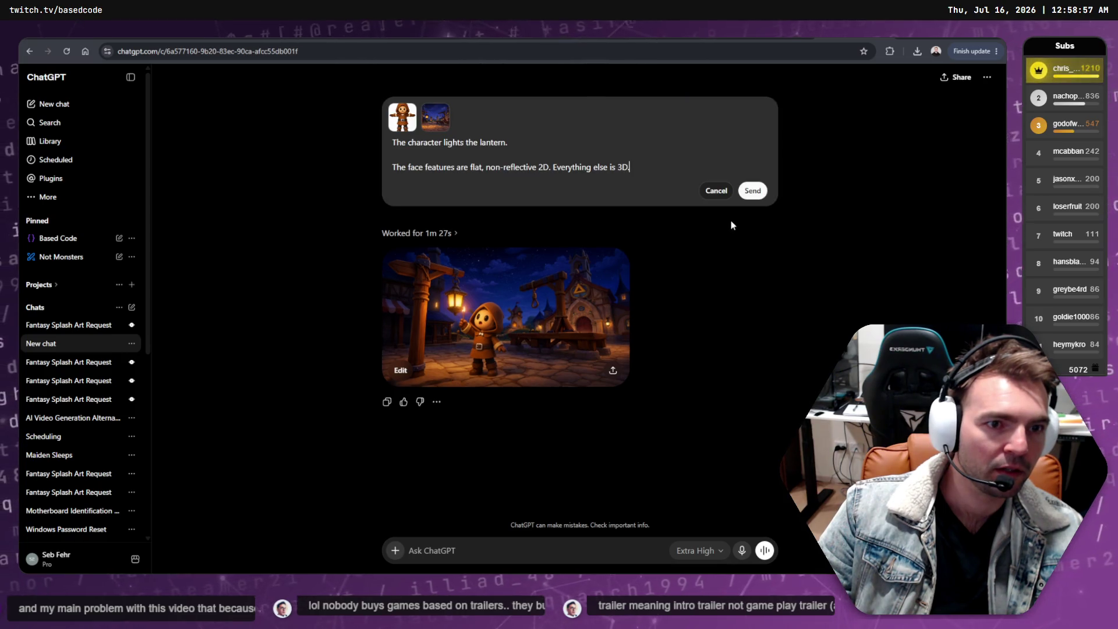
Step: Rewrite the face sentence to read flat 2D and add 'the eyes have whites', then send it
click(485, 167)
key(BackSpace)
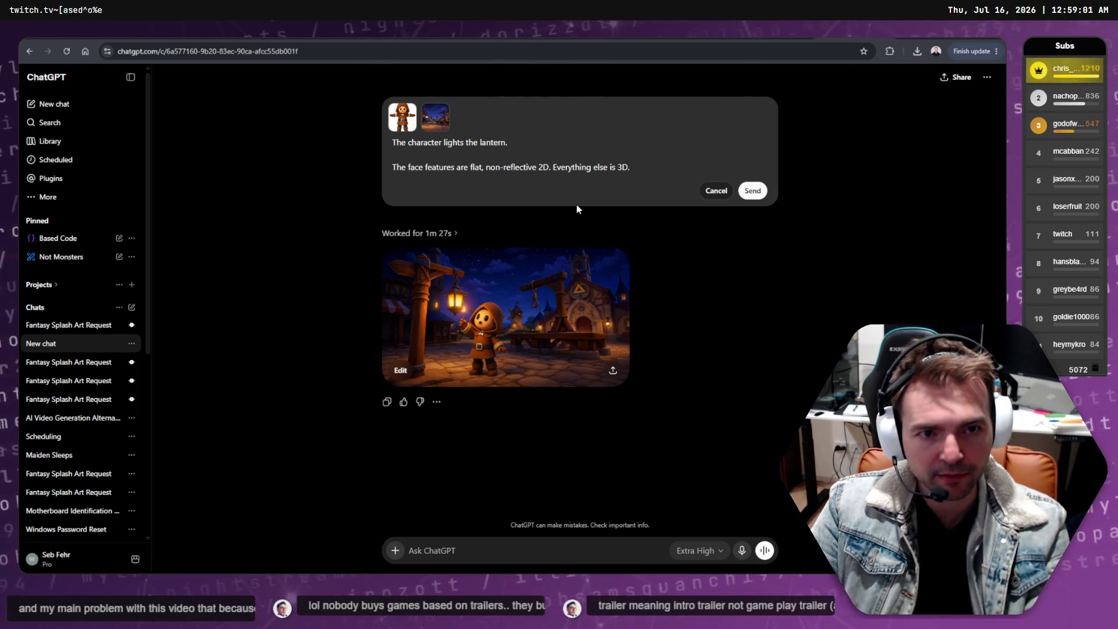
text(, they)
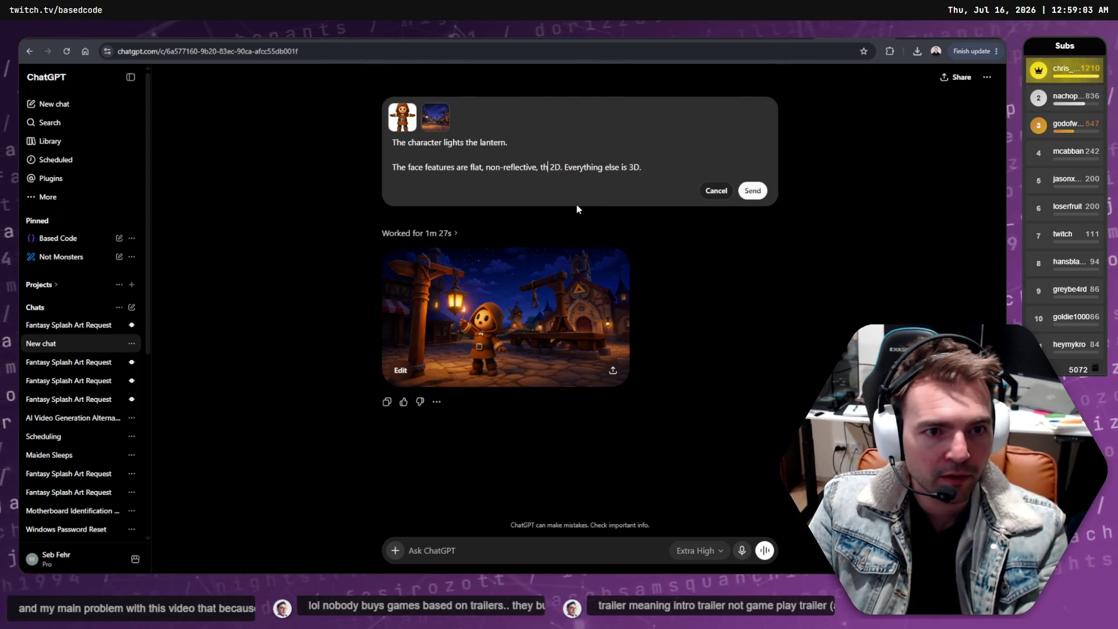
key(BackSpace)
text(eyes have wh)
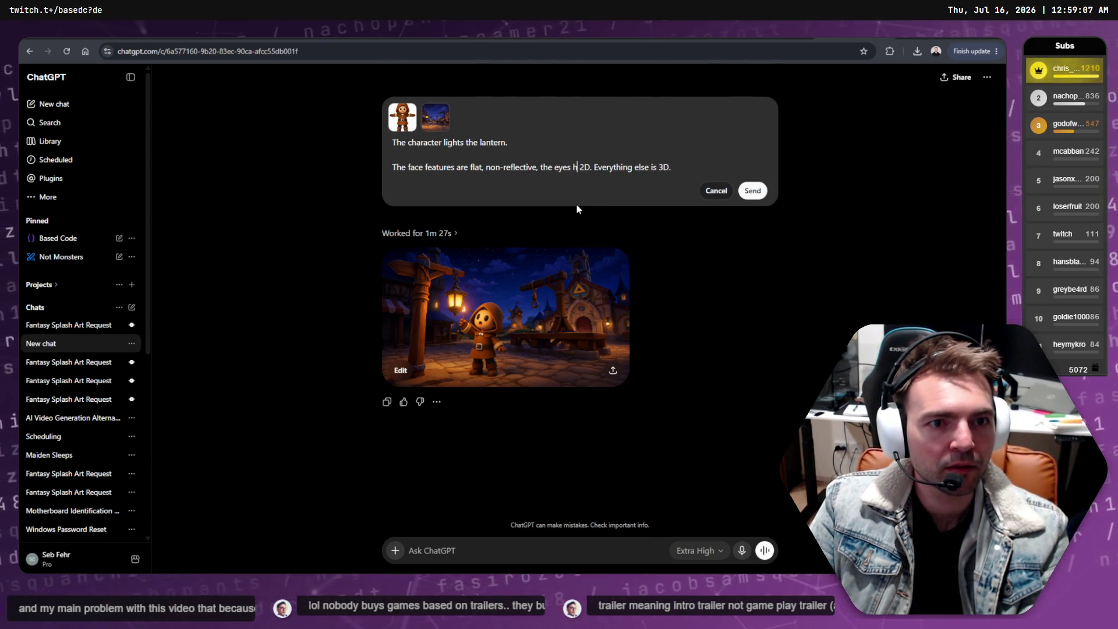
text(ites,)
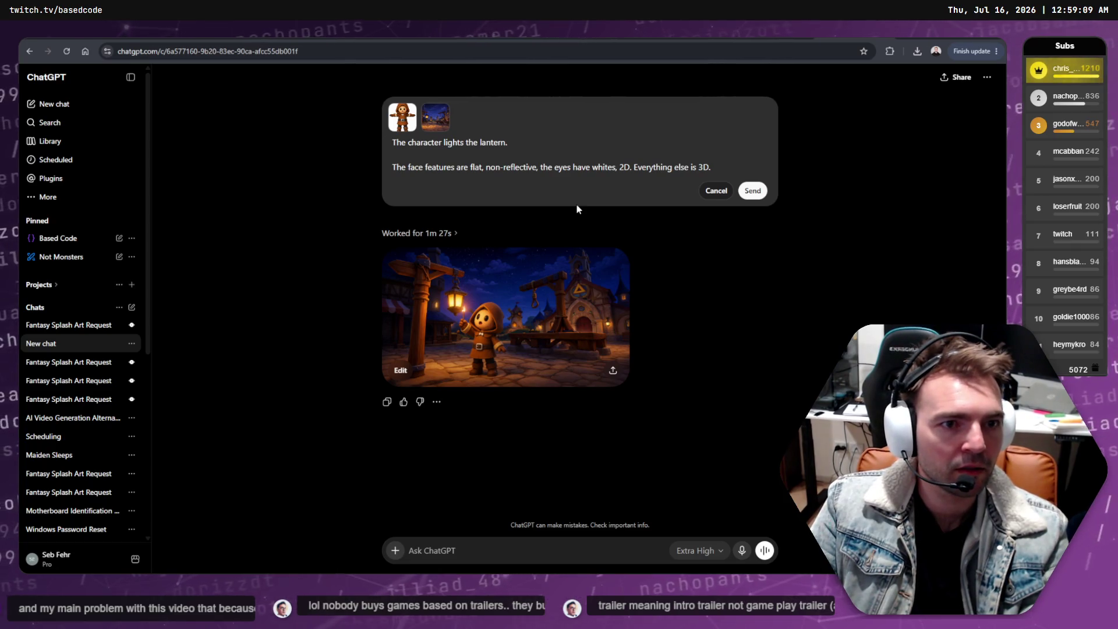
key(BackSpace)
key(Delete)
key(Delete)
key(Delete)
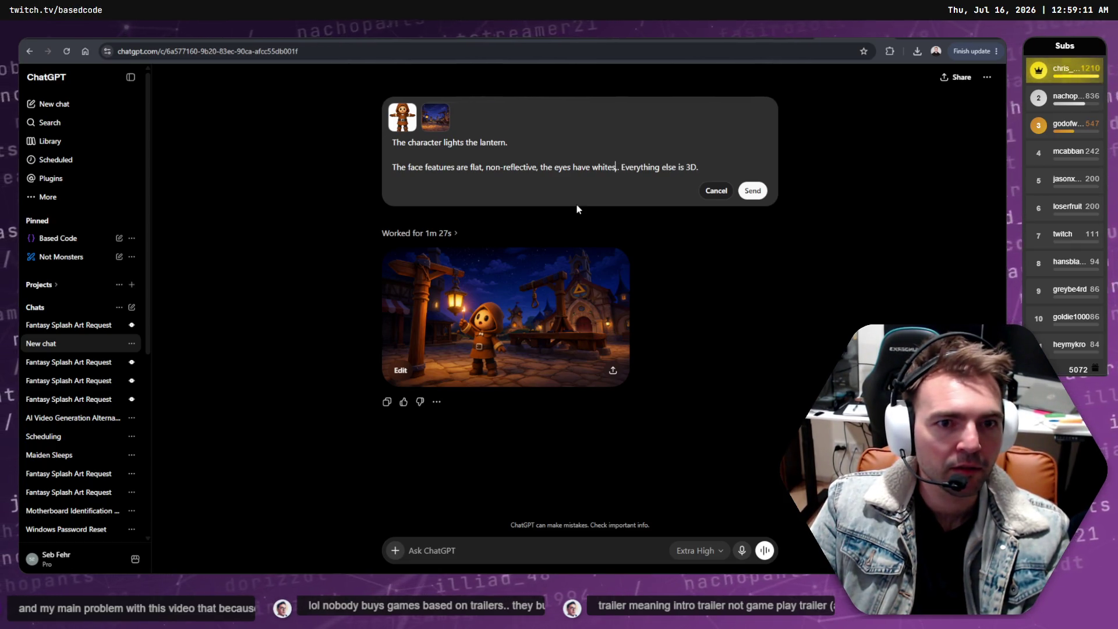
key(Left)
key(Left)
key(Left)
text(2D)
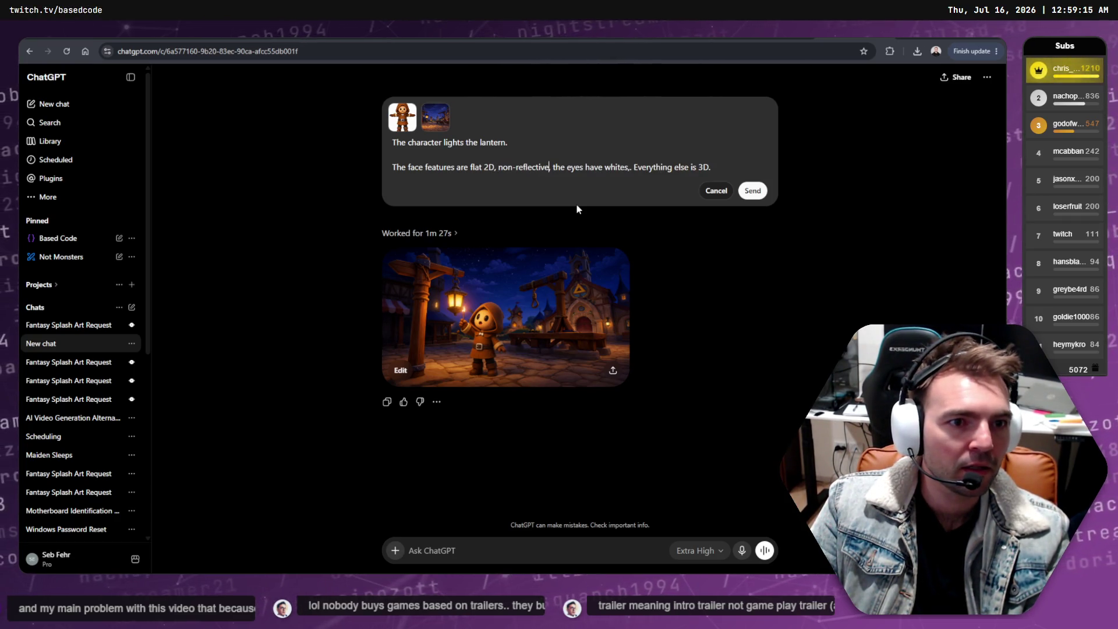
key(Left)
key(Left)
key(BackSpace)
key(Return)
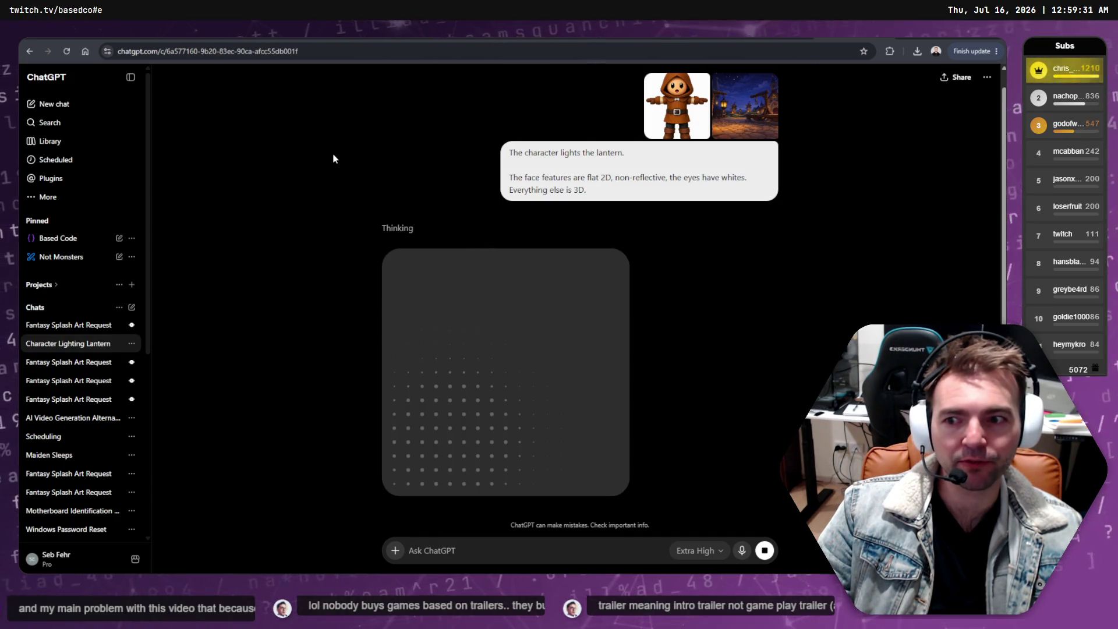
Step: Scroll up to the revised prompt while the image generates, then switch away toward Resolve
scroll(728, 229, up, 1)
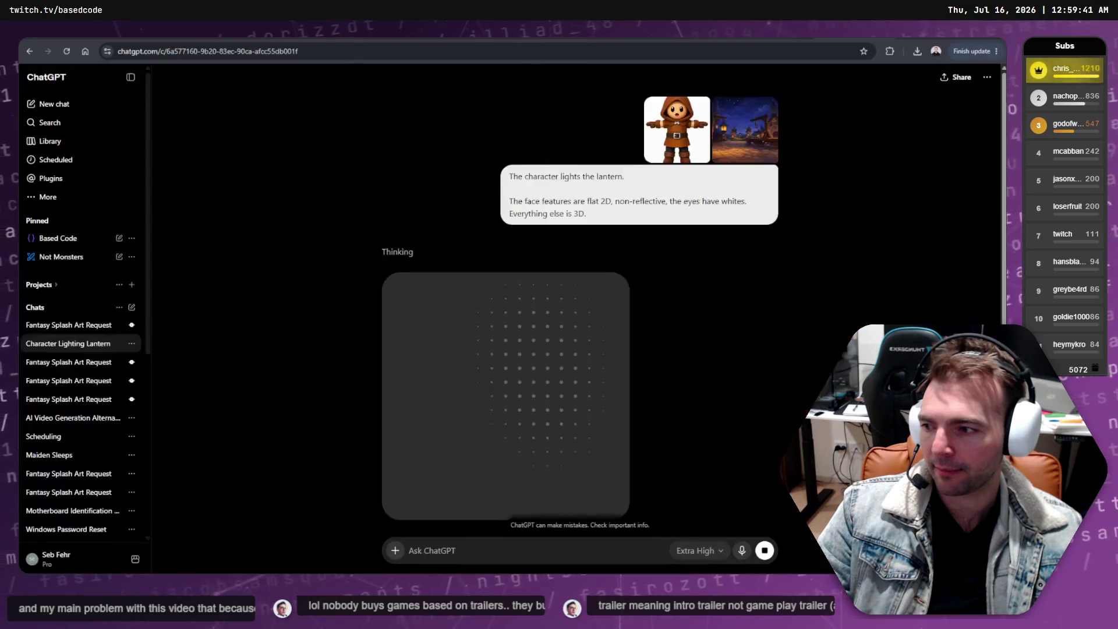
key(alt+Tab)
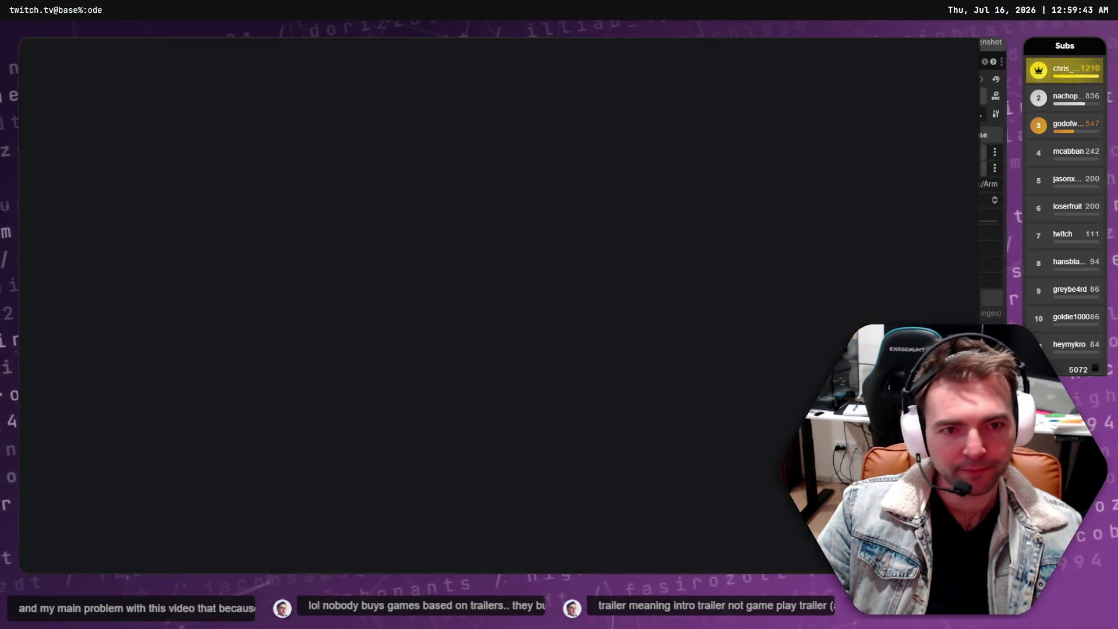
Step: Play the trailer from the start and stop on Shot9-Take1
key(alt+Tab)
drag(227, 394, 156, 396)
key(space)
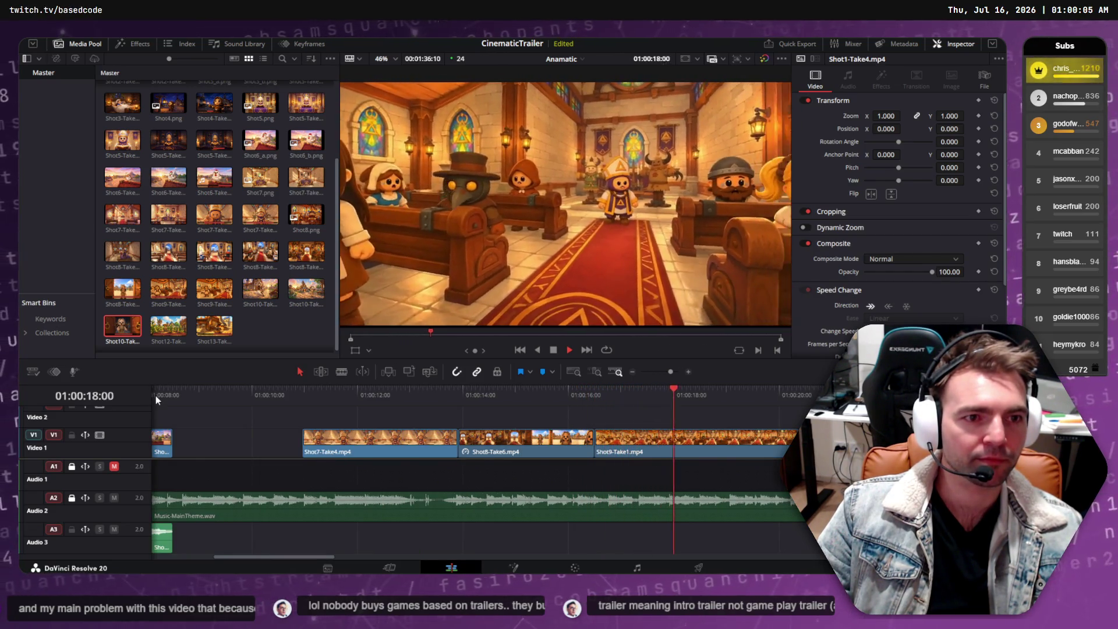
click(650, 448)
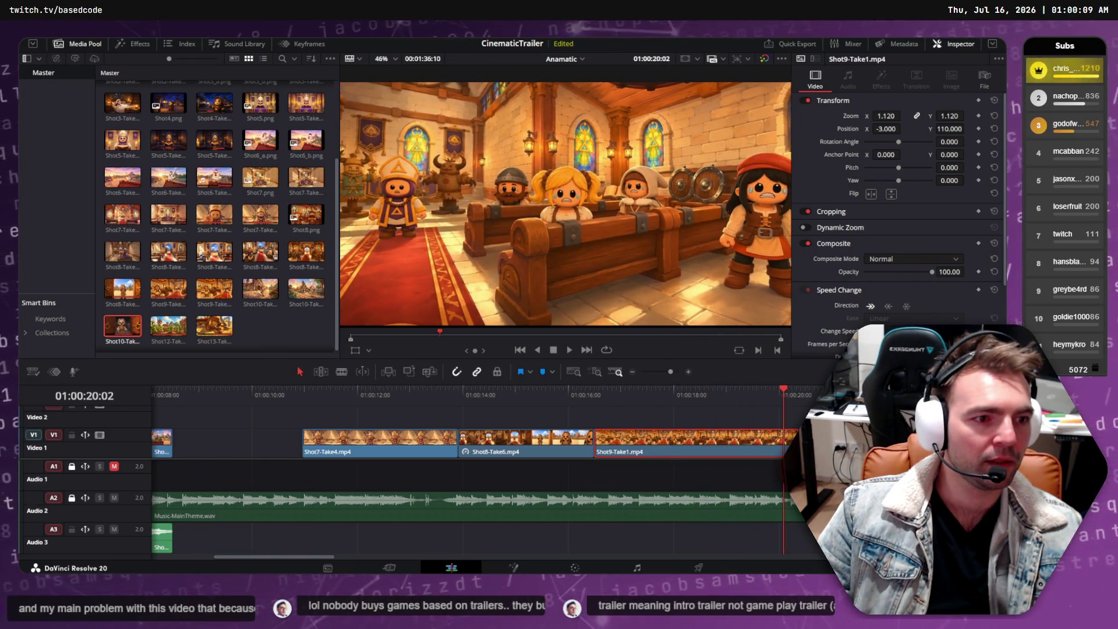
Step: Trim Shot9-Take1's end, pull Shot10-Take3 in after it, and play the cut
key(ctrl+z)
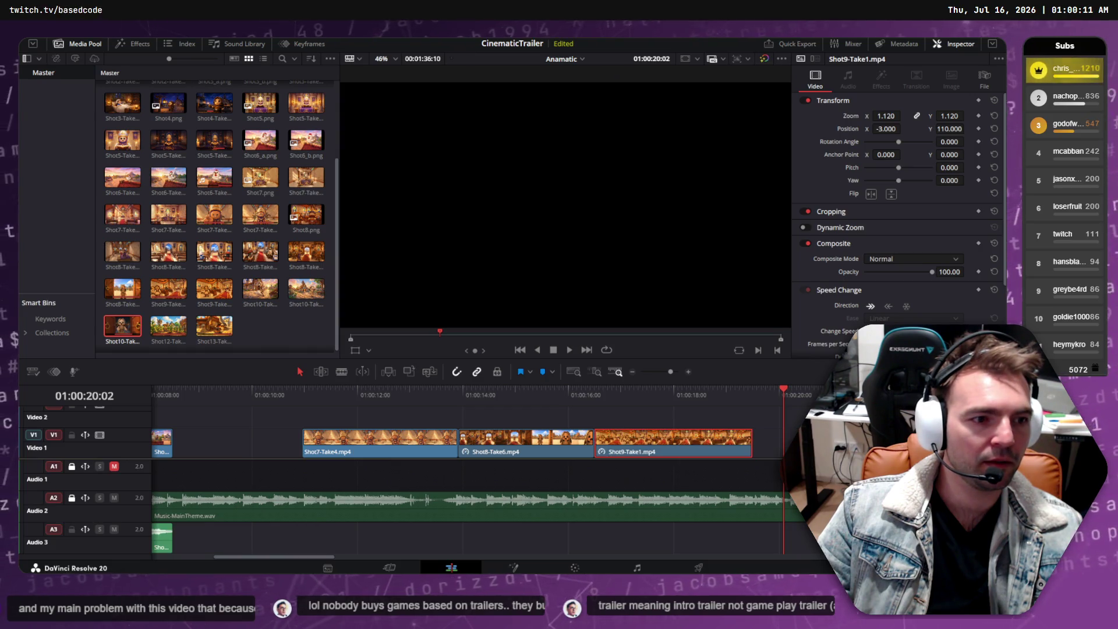
key(ctrl+z)
key(ctrl+z)
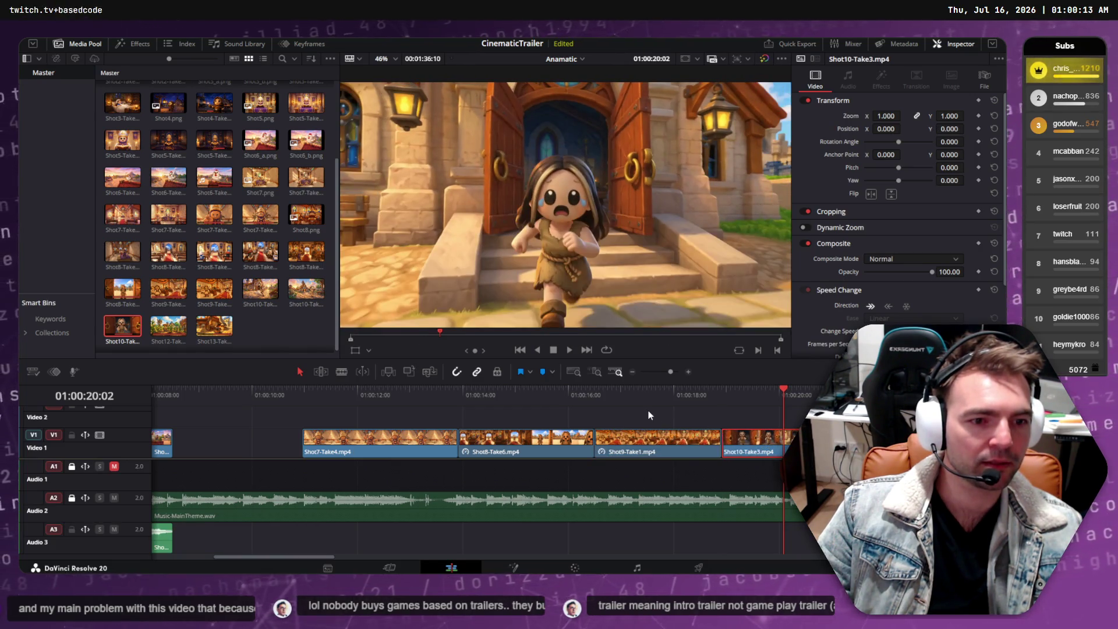
click(544, 397)
key(space)
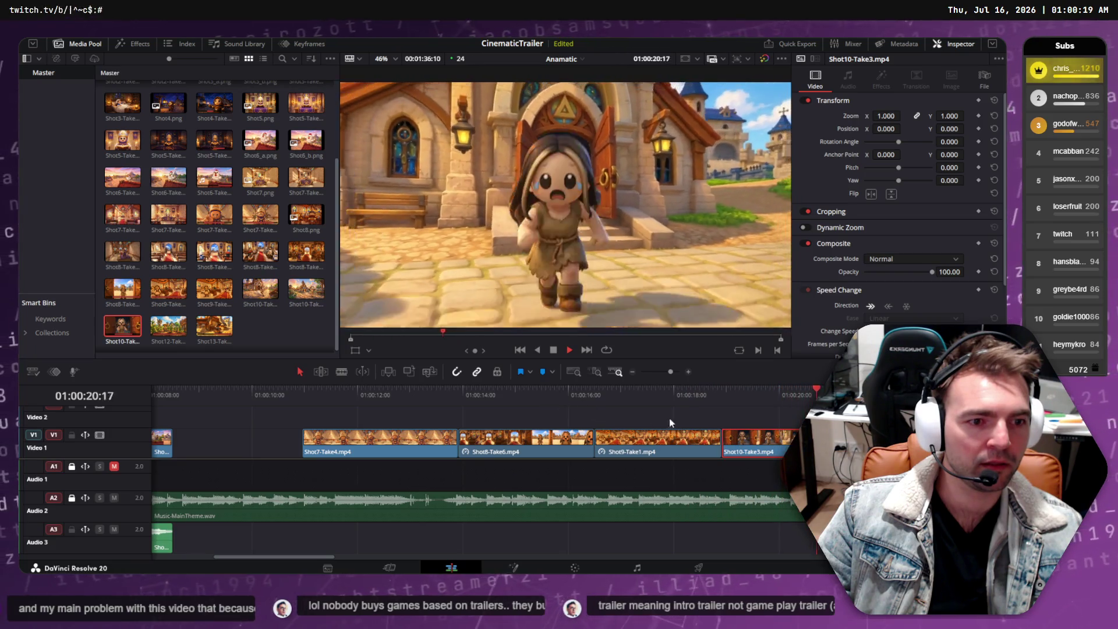
Step: Undo those edits to restore the longer church shot and reselect Shot9-Take1
key(Delete)
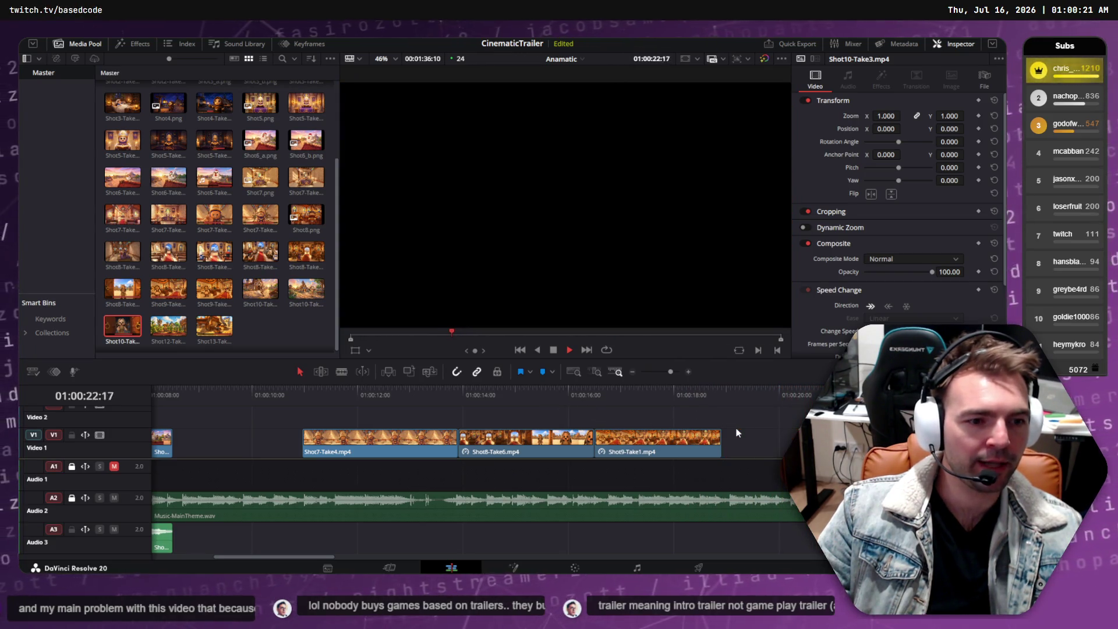
key(ctrl+z)
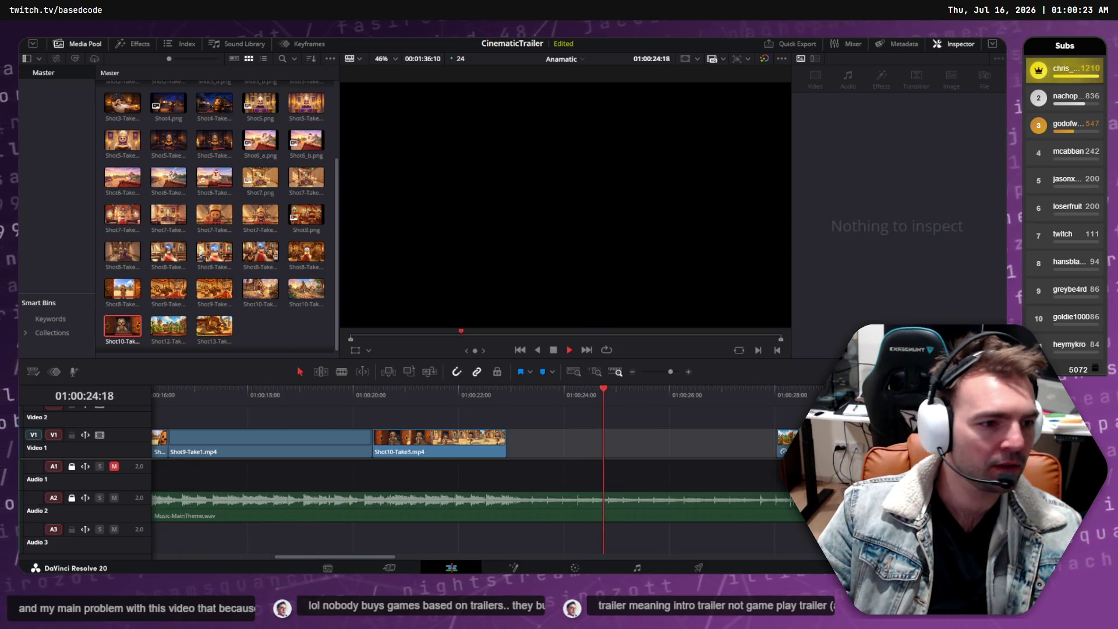
click(308, 401)
click(336, 456)
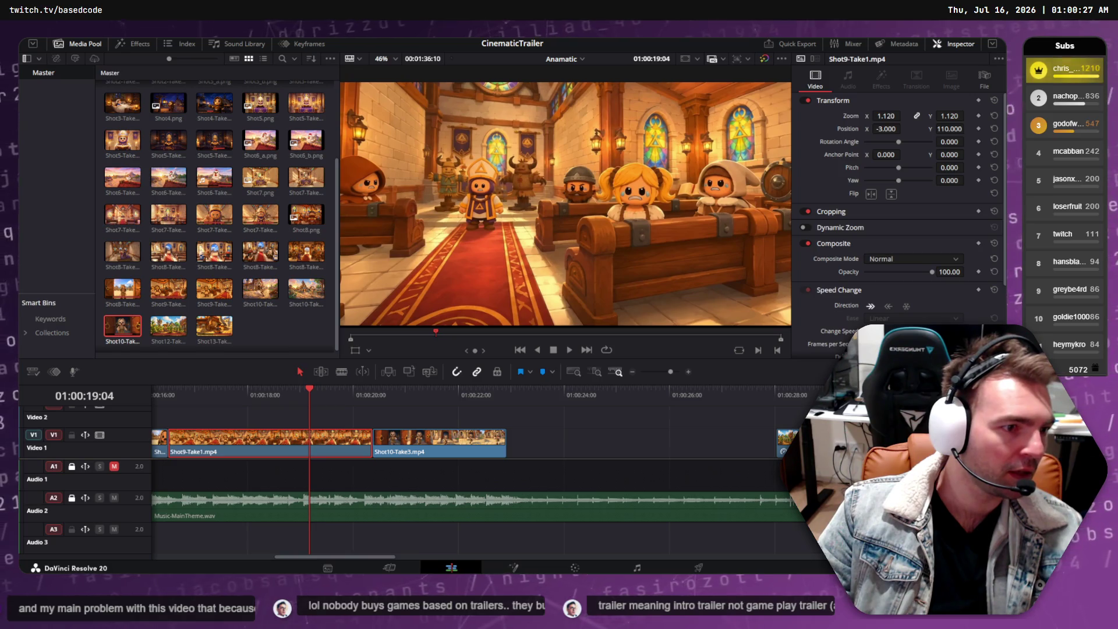
Step: Retime Shot9-Take1 shorter, butt Shot10-Take3 against it, and play the join
key(ctrl+z)
key(ctrl+z)
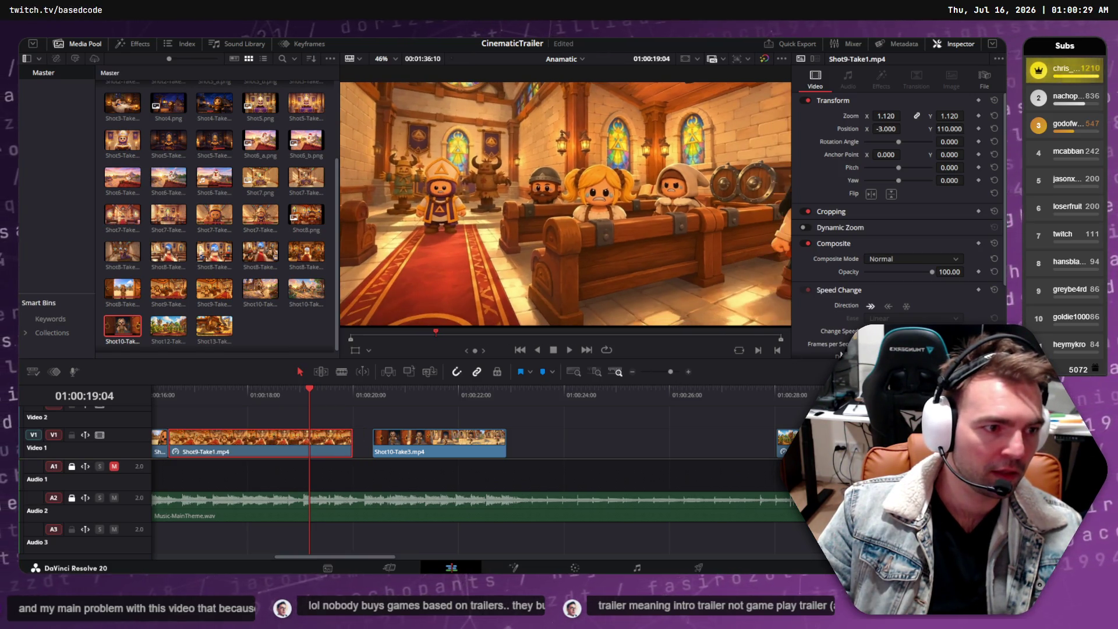
drag(447, 455, 427, 455)
click(183, 389)
key(space)
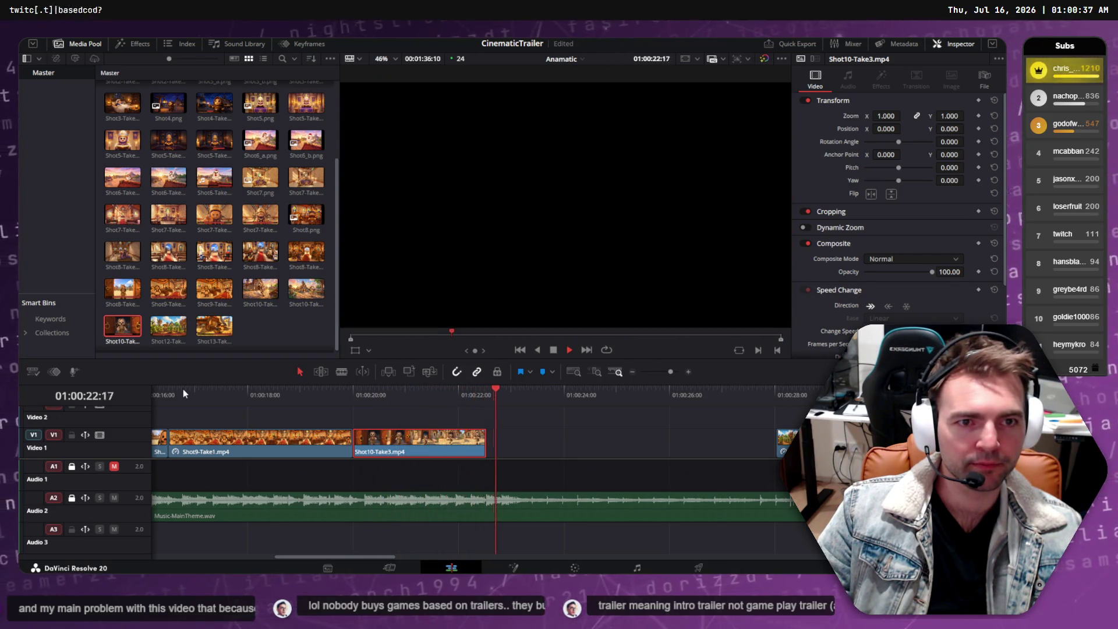
key(Home)
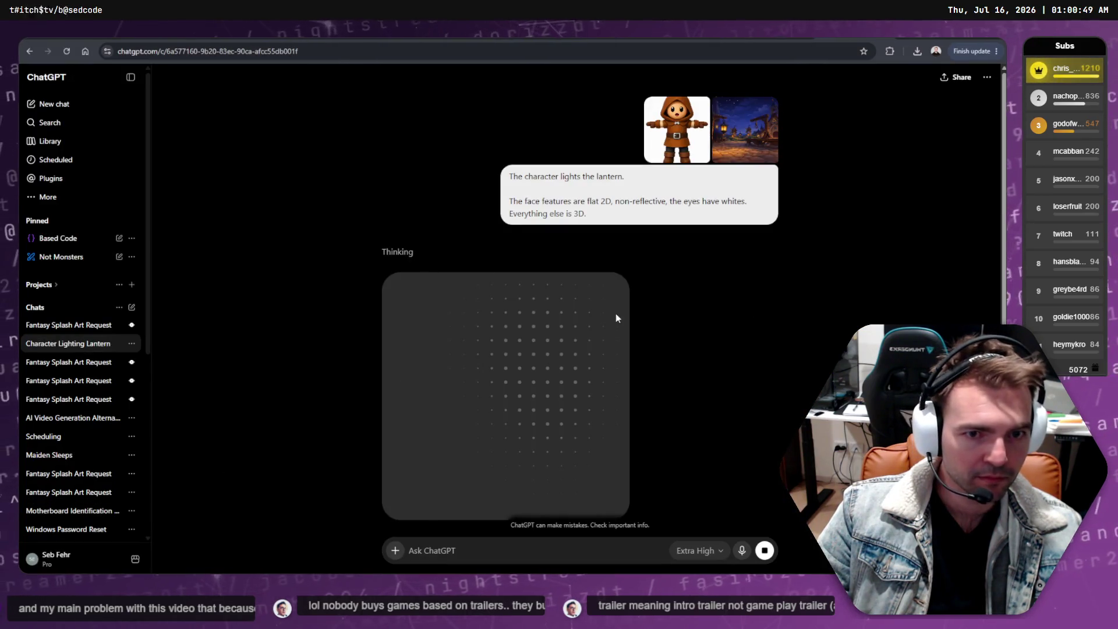
Step: Scroll over the Godot chapel scene with the bishop character
scroll(617, 313, down, 5)
scroll(525, 308, up, 5)
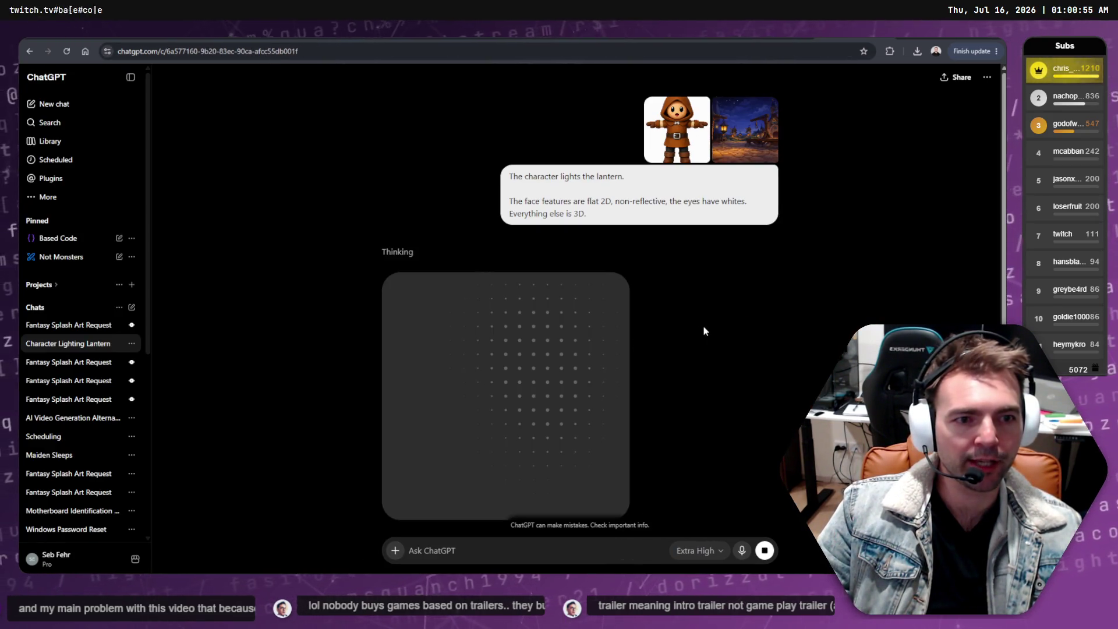
Step: Scroll the Character Lighting Lantern chat, reload it, then return to DaVinci Resolve
scroll(673, 317, down, 4)
scroll(698, 280, up, 4)
scroll(700, 282, down, 4)
scroll(701, 283, up, 4)
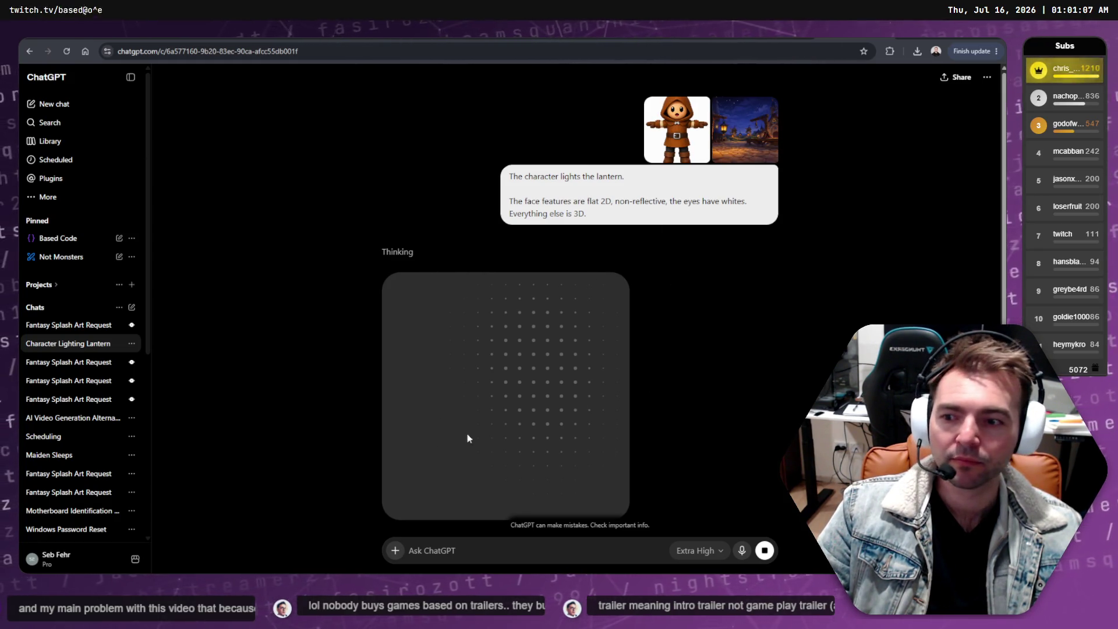
scroll(734, 312, down, 4)
scroll(711, 325, up, 2)
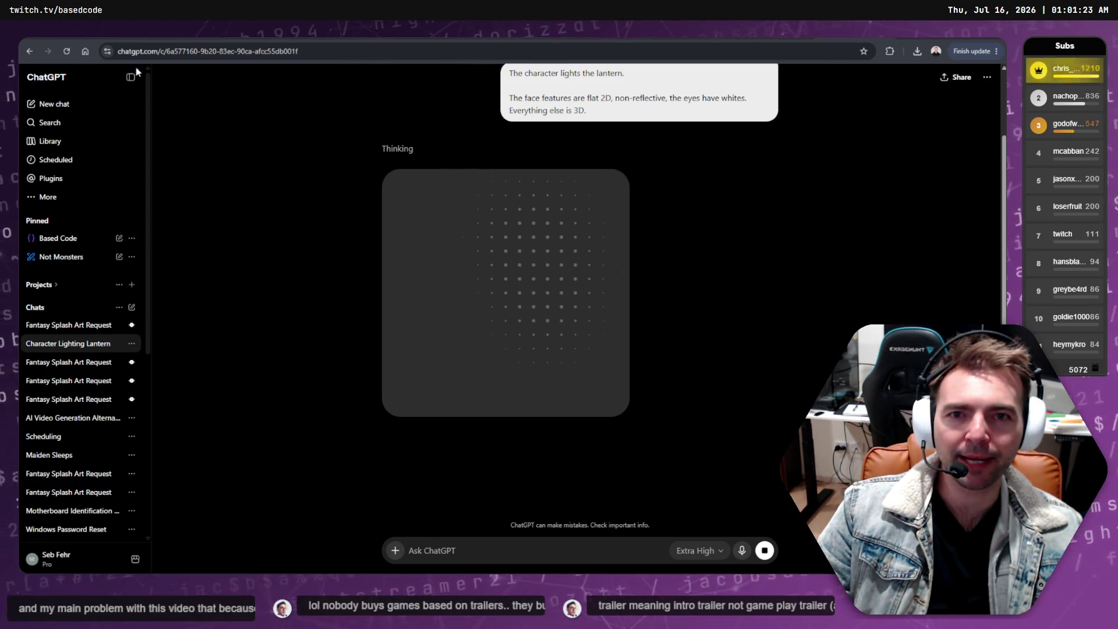
click(67, 51)
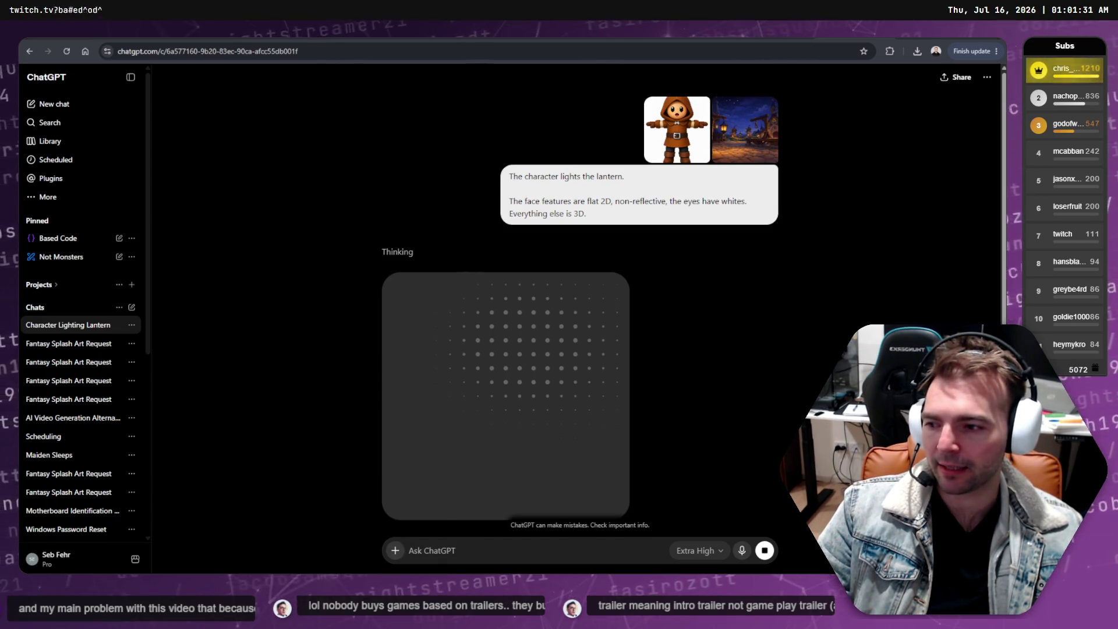
key(alt+Tab)
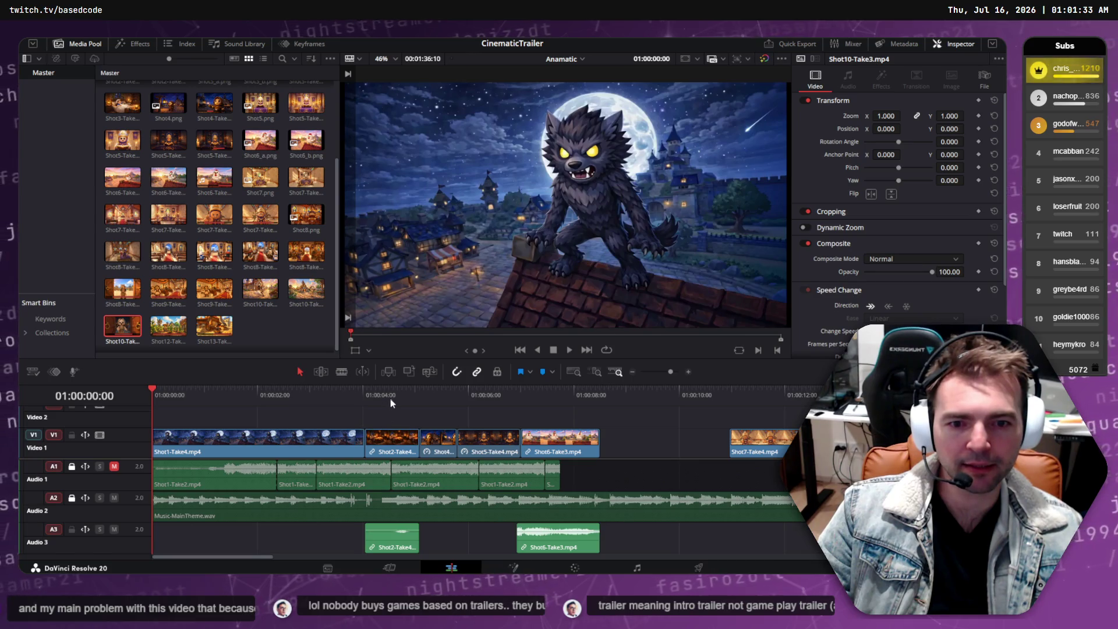
Step: Scrub and play the trailer from the bedroom to the bishop shot, then the werewolf opening
click(392, 397)
drag(393, 399, 792, 401)
key(space)
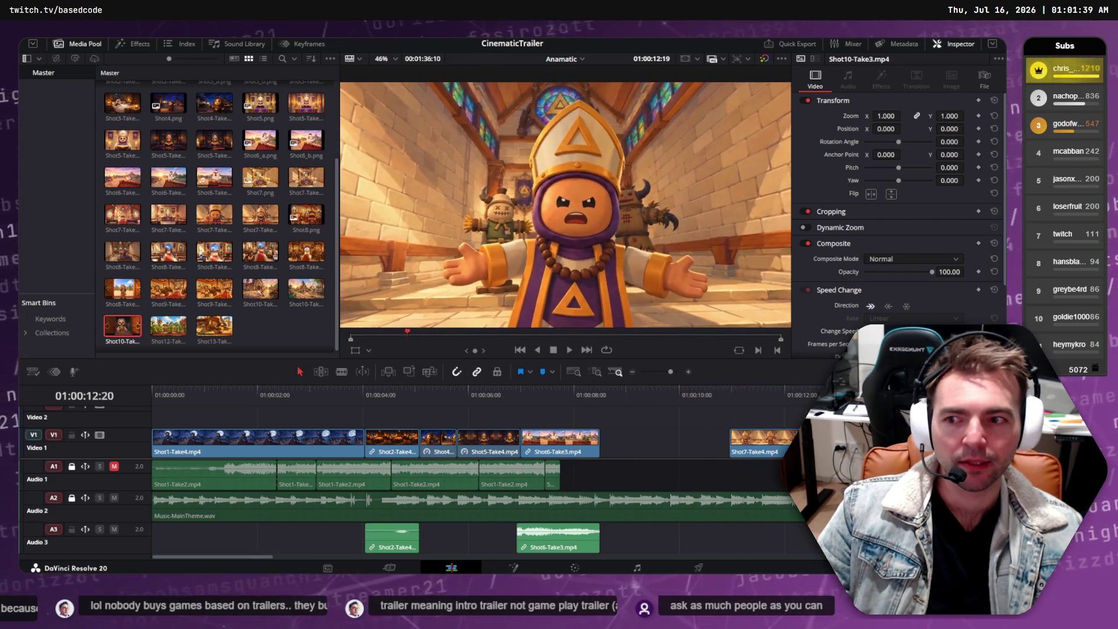
mouse_move(562, 397)
mouse_down()
mouse_move(236, 404)
mouse_move(896, 402)
mouse_move(739, 400)
mouse_up()
key(Home)
click(169, 441)
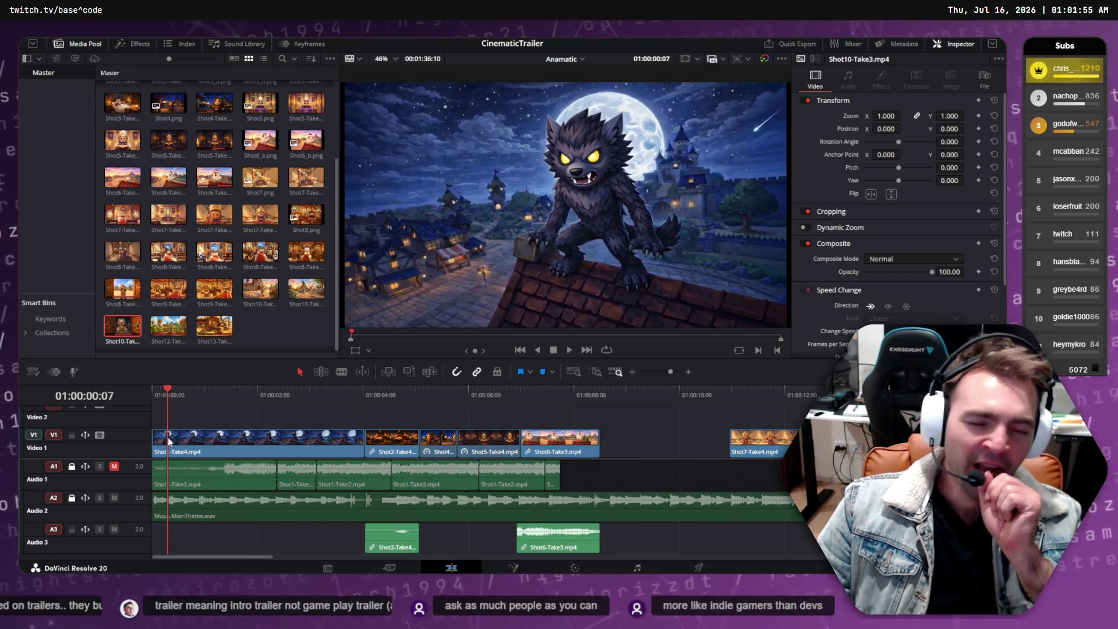
mouse_move(169, 391)
mouse_down()
mouse_move(352, 395)
mouse_move(273, 397)
mouse_up()
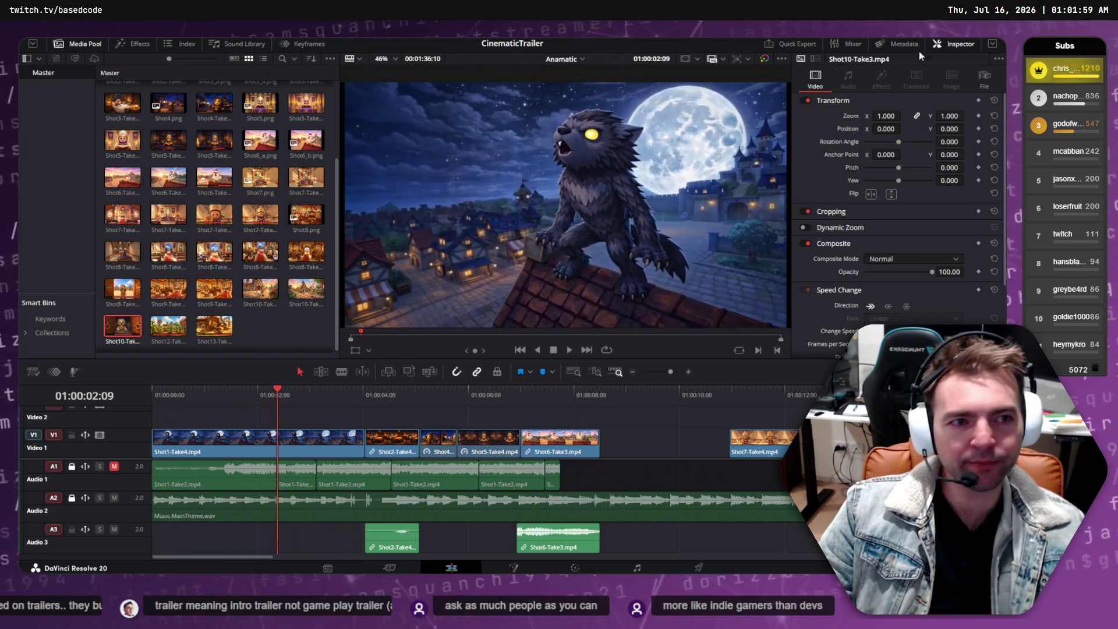
key(alt+Tab)
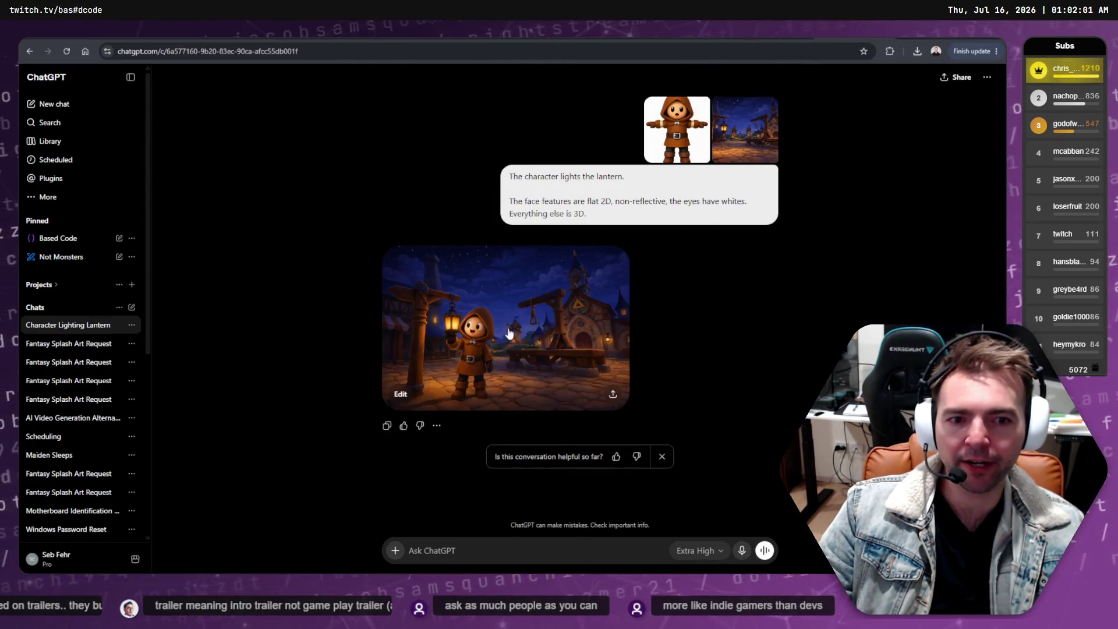
Step: View the lantern image full size and check the character reference image's options
click(538, 325)
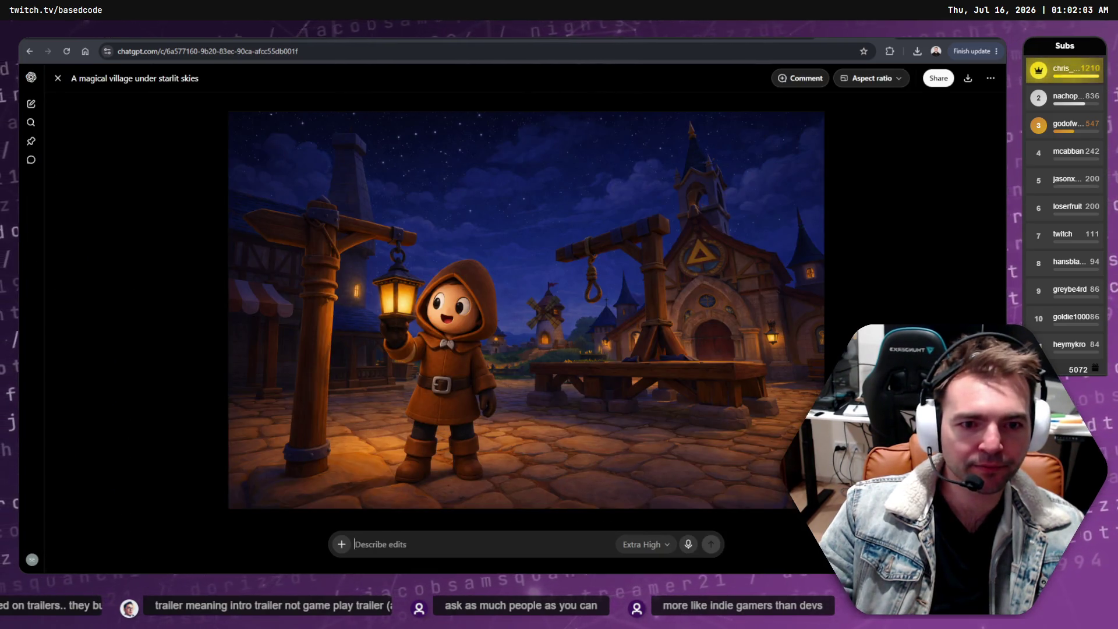
key(Escape)
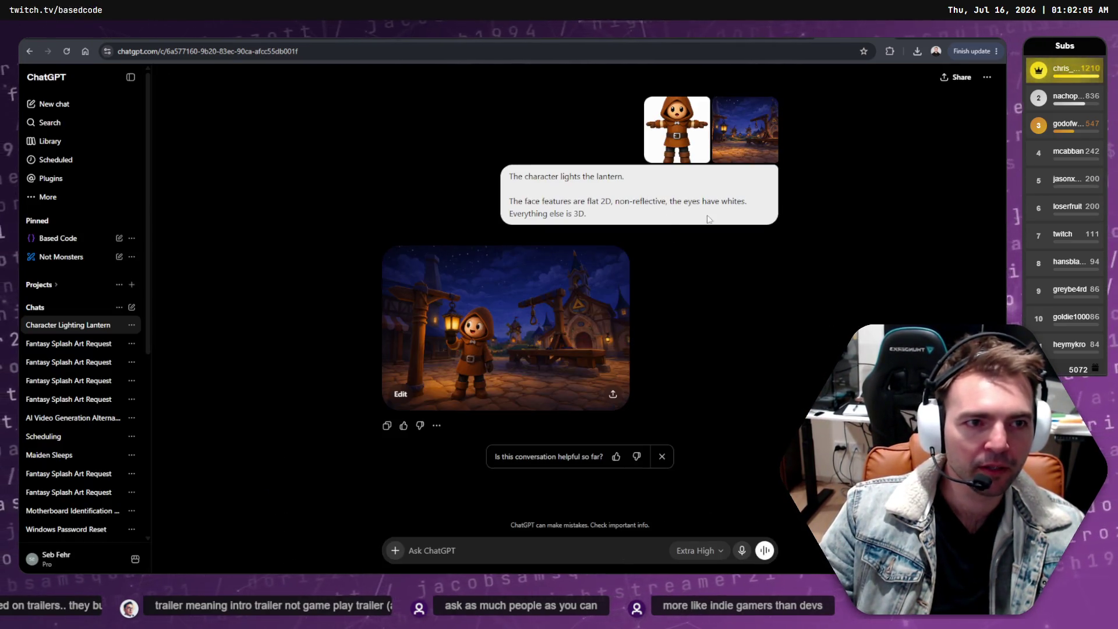
right_click(703, 133)
click(672, 199)
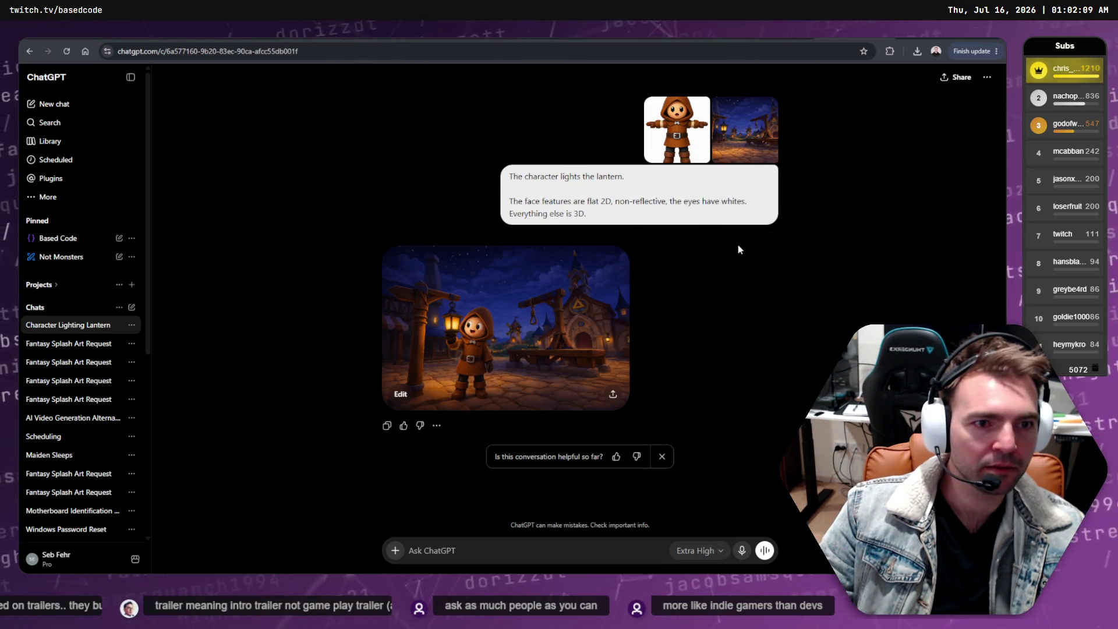
right_click(669, 141)
click(670, 214)
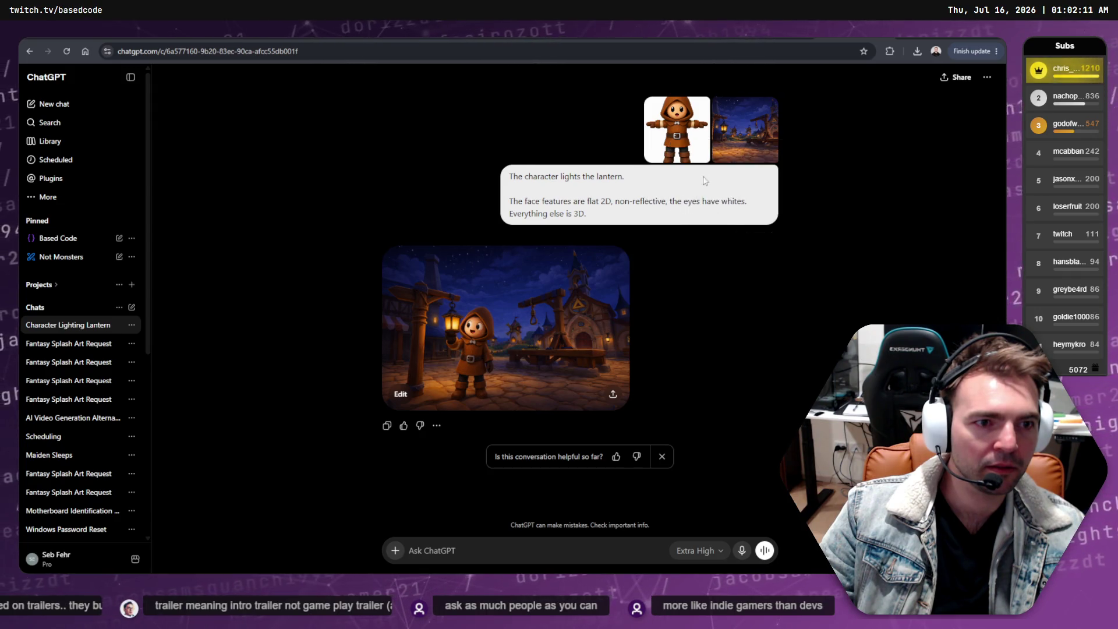
right_click(693, 136)
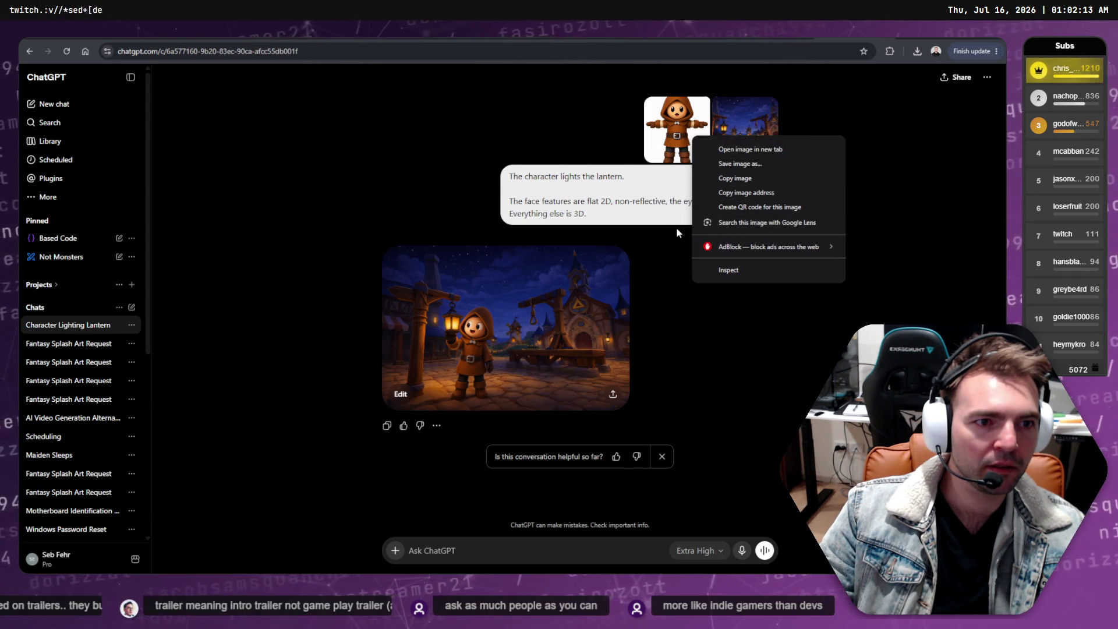
key(Escape)
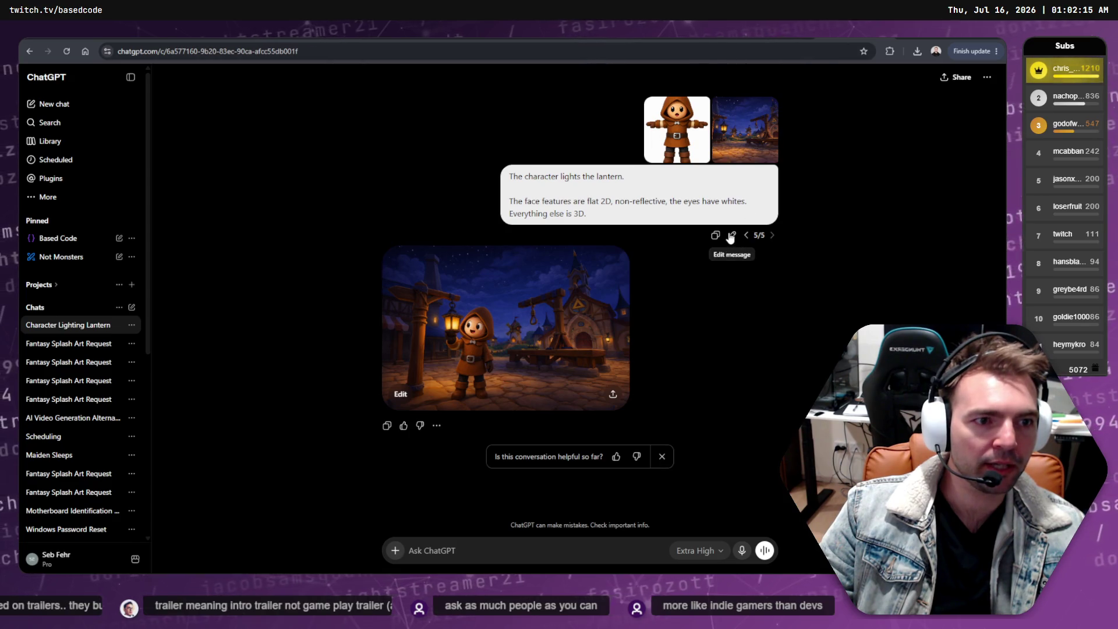
Step: Reword the prompt so the eyes 'are black with white highlights' and resubmit it
click(730, 232)
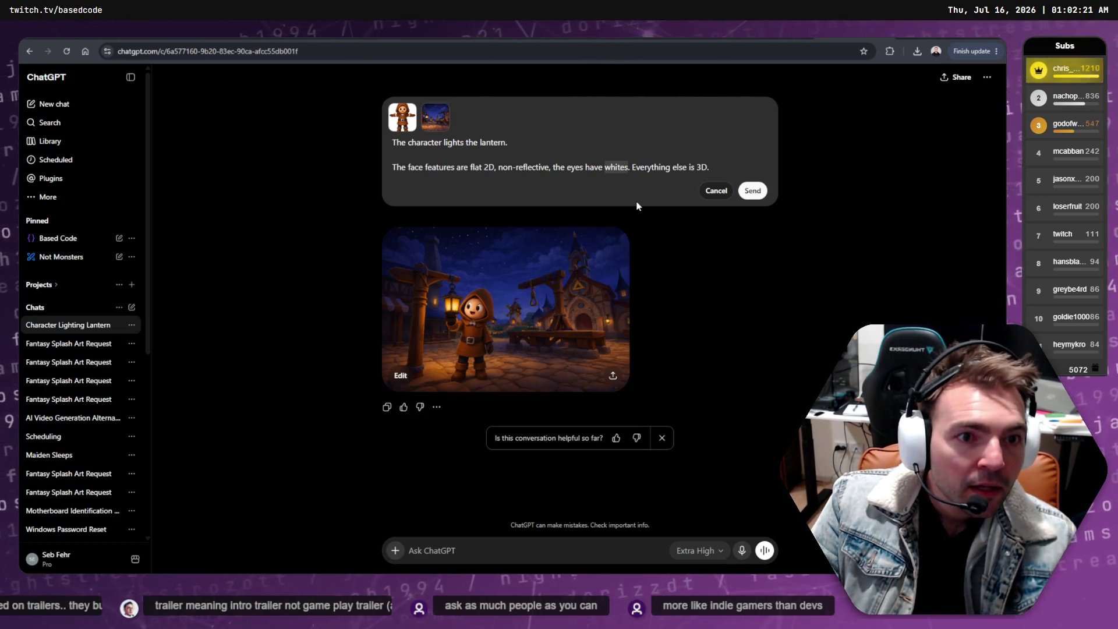
text(white highlights)
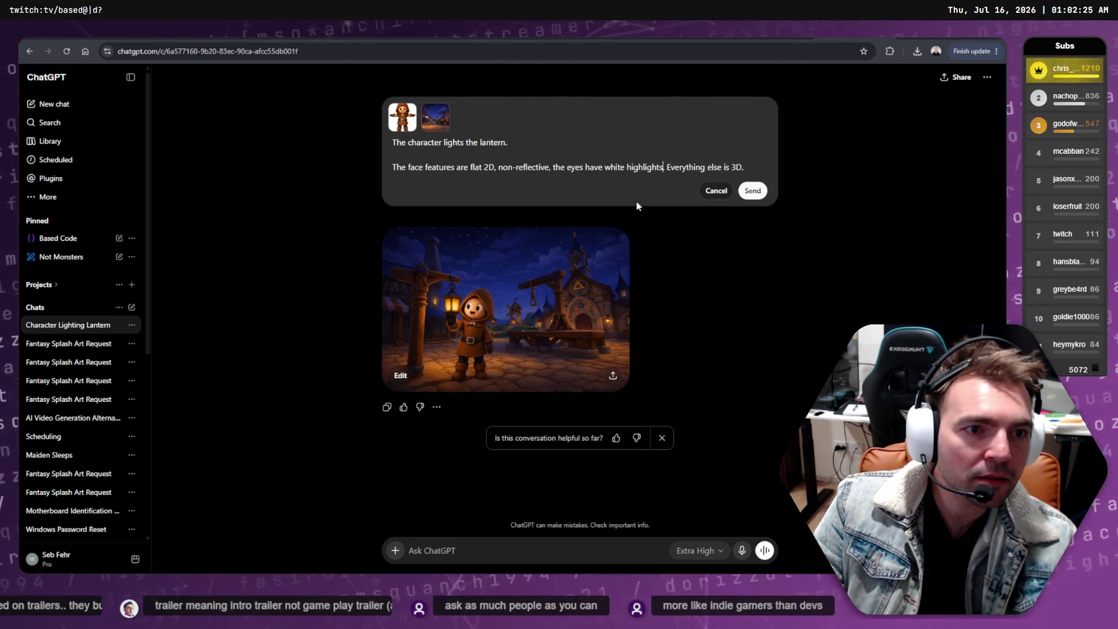
key(Tab)
key(Tab)
key(shift+Tab)
key(shift+Tab)
text(are black with)
key(Delete)
key(Delete)
key(Delete)
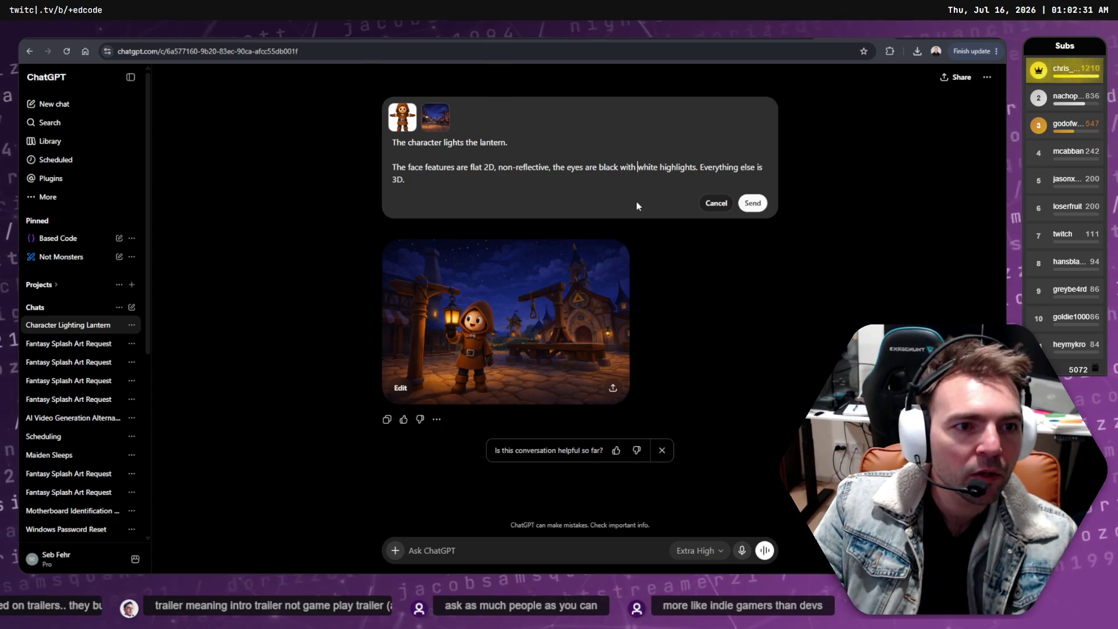
key(Tab)
key(Tab)
key(Return)
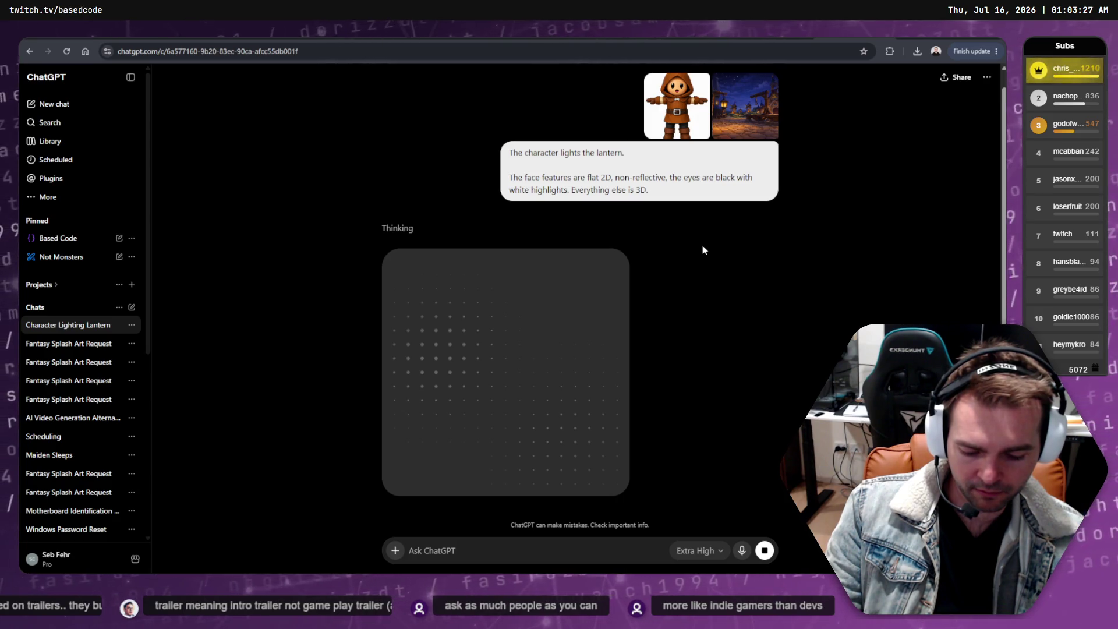
Step: Check the other chat tab, return, and reload the lantern chat until the image appears
scroll(641, 257, down, 5)
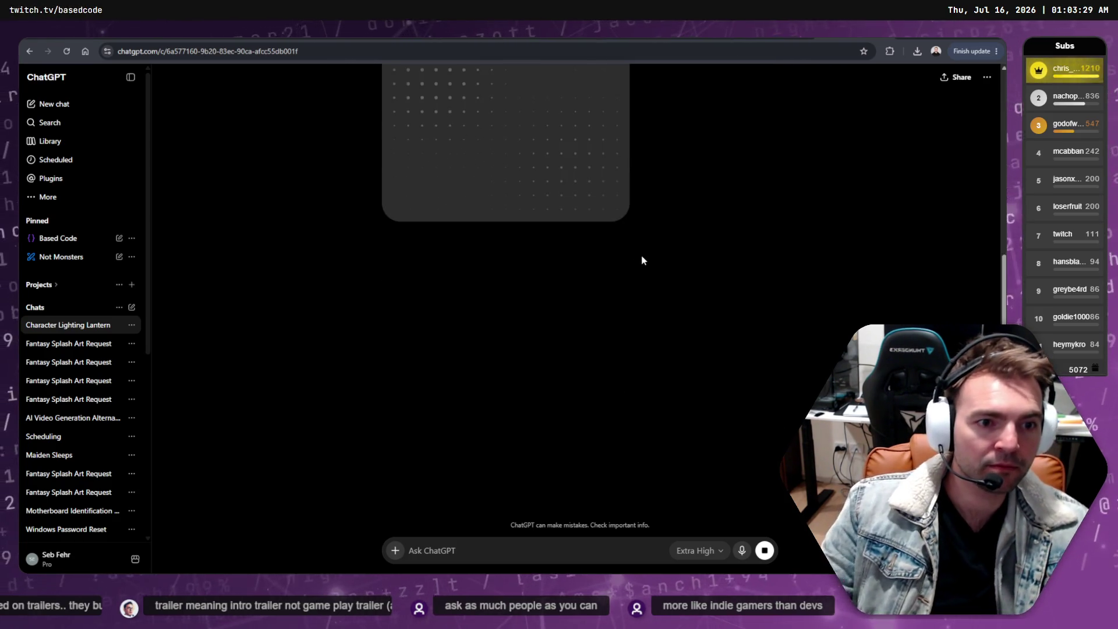
scroll(721, 280, up, 3)
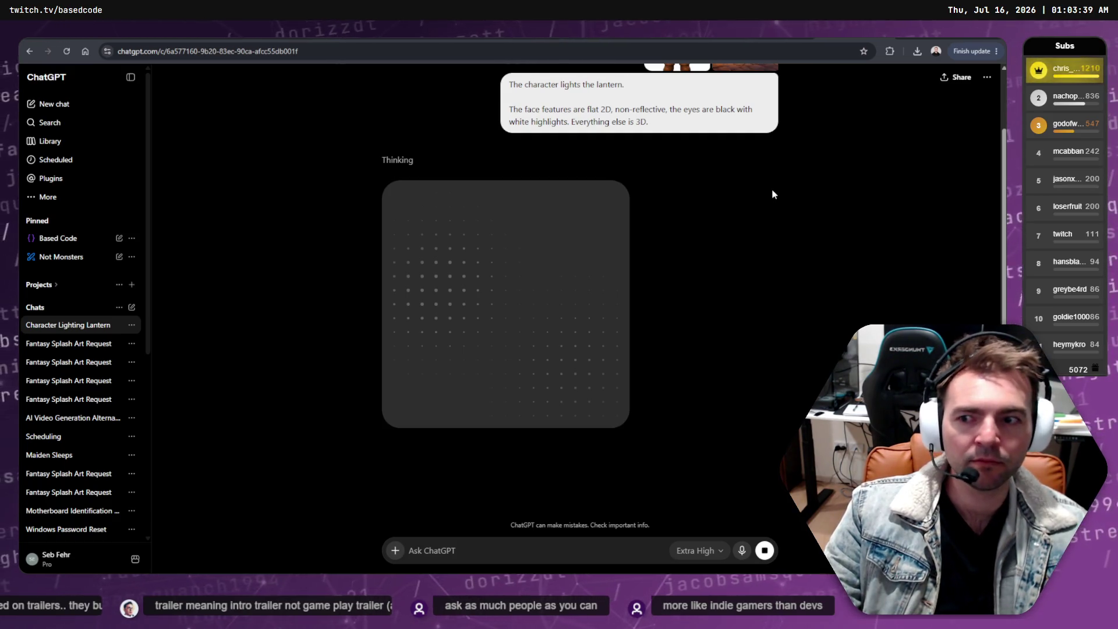
click(781, 40)
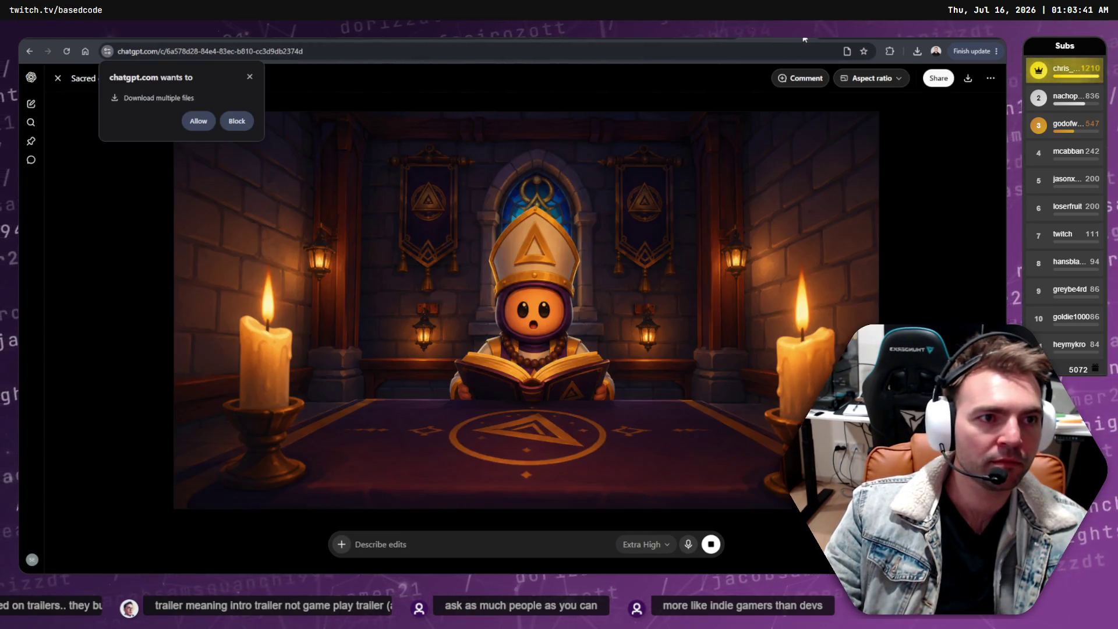
click(839, 40)
scroll(774, 230, up, 2)
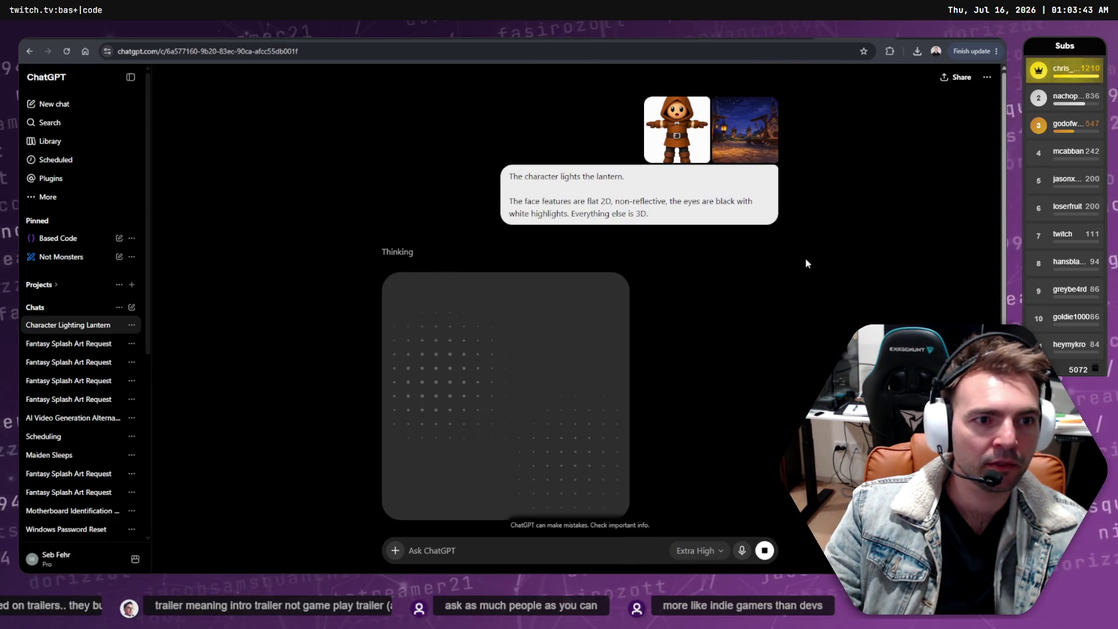
scroll(683, 229, down, 5)
scroll(675, 233, up, 5)
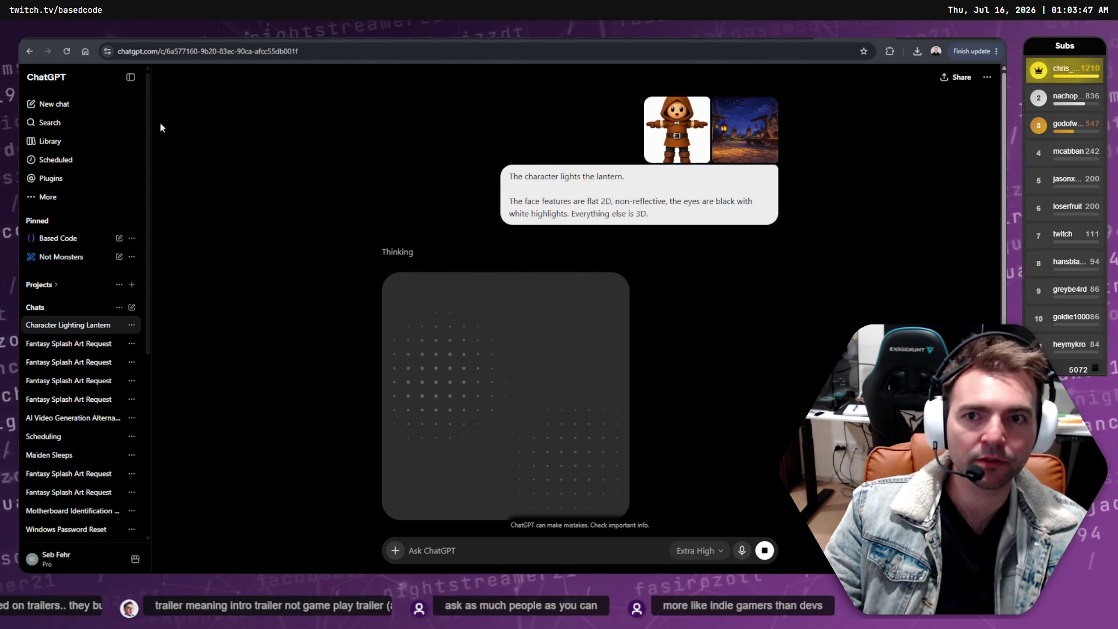
click(66, 52)
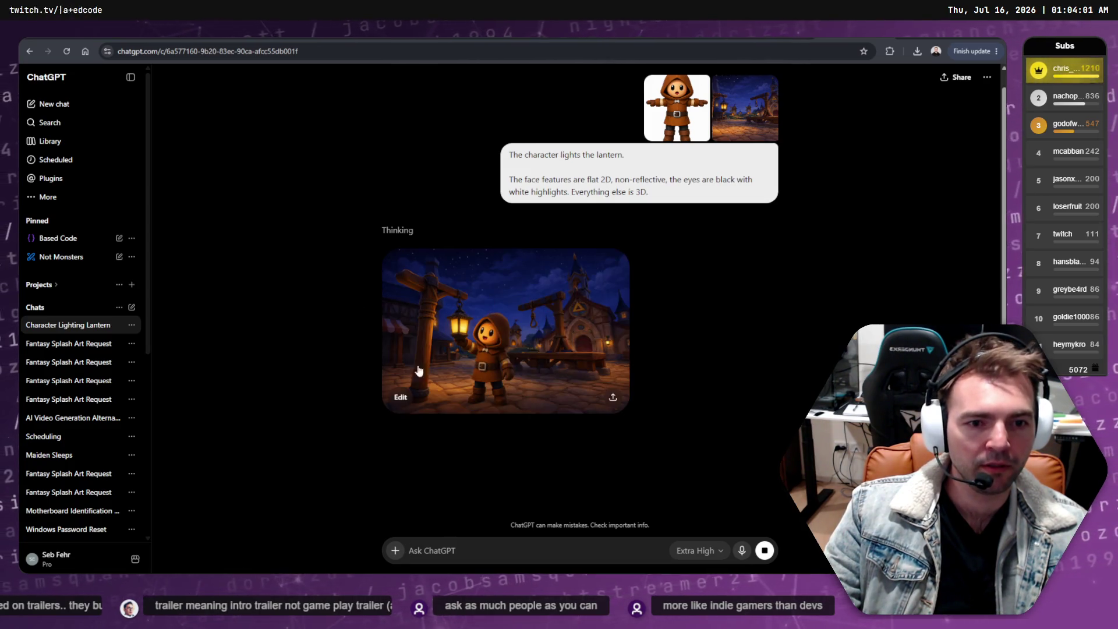
Step: Download the village-square lantern image as a PNG and switch to Runway
click(629, 358)
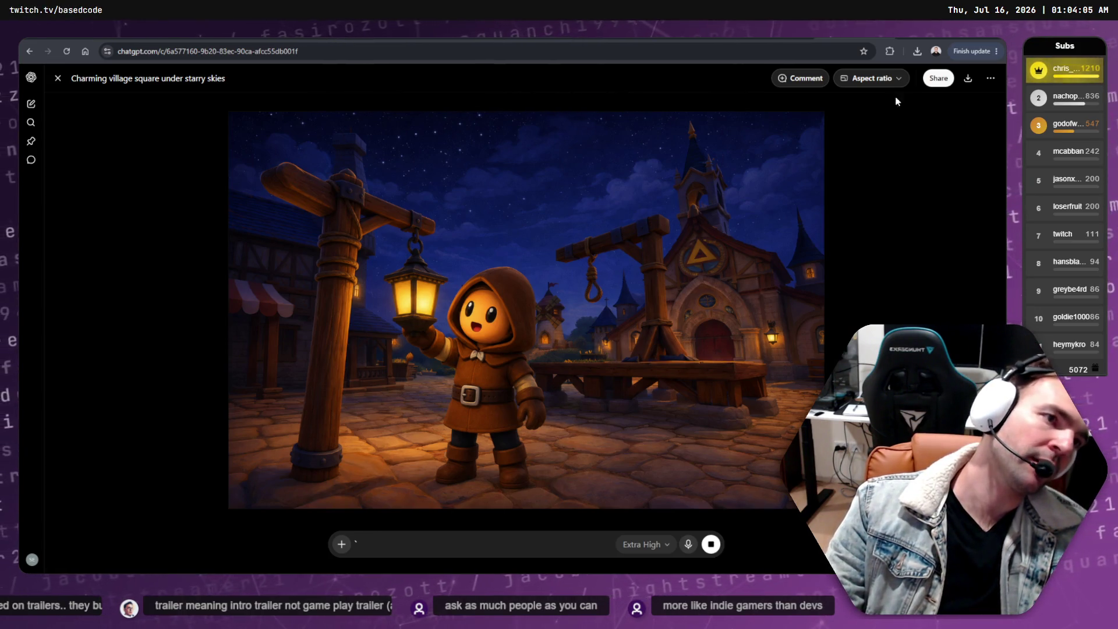
click(968, 78)
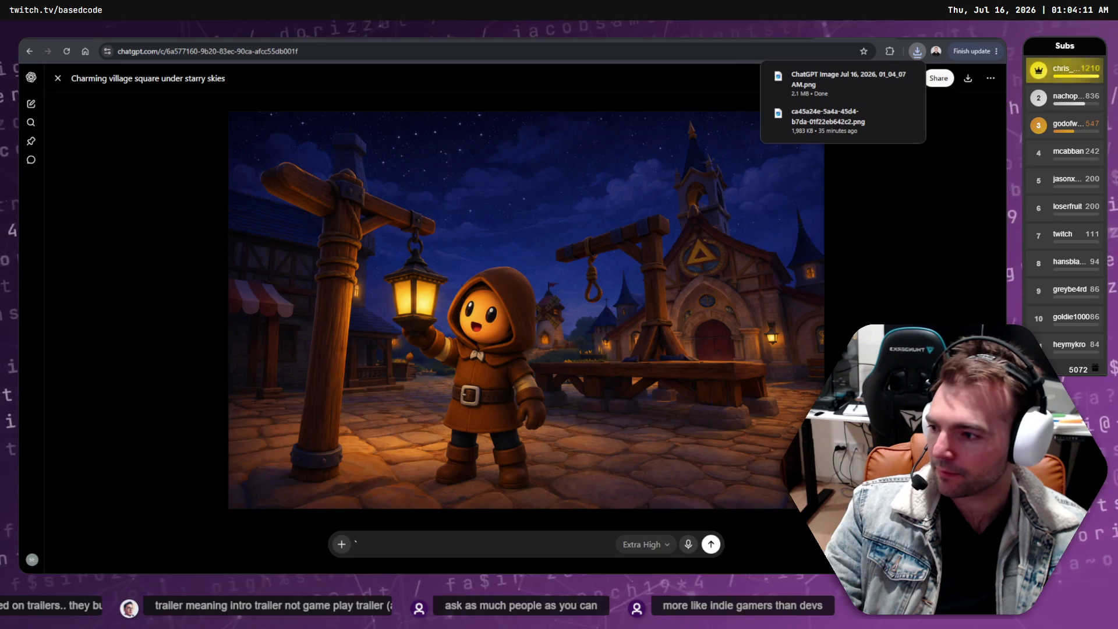
key(alt+Tab)
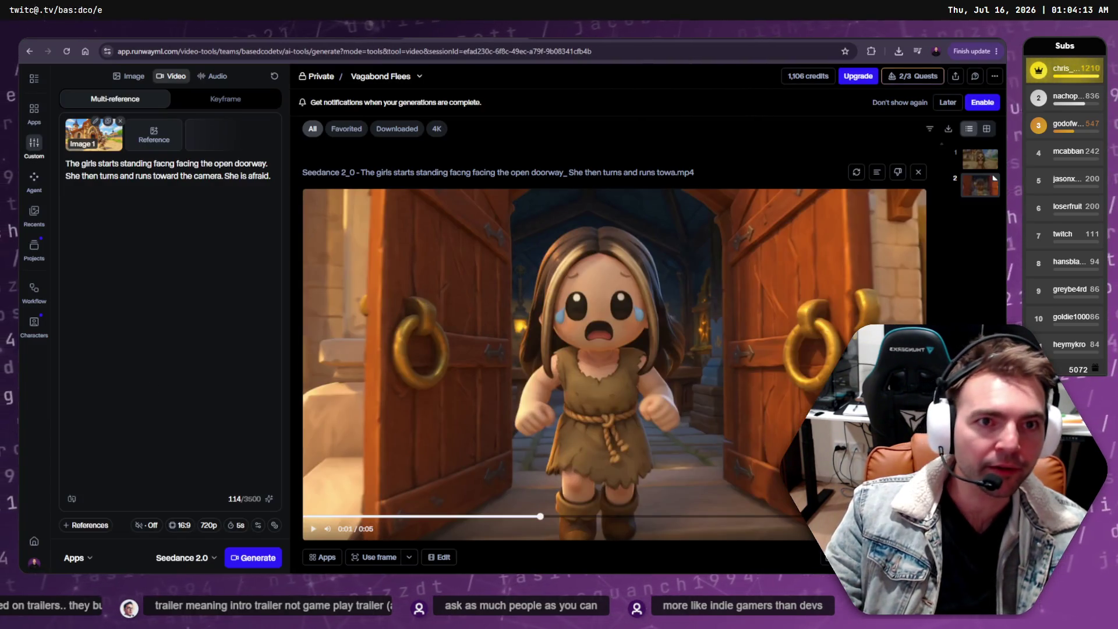
Step: Cycle through the open Runway sessions back to Chapel Accusation
key(alt+Tab)
key(ctrl+Tab)
key(ctrl+Tab)
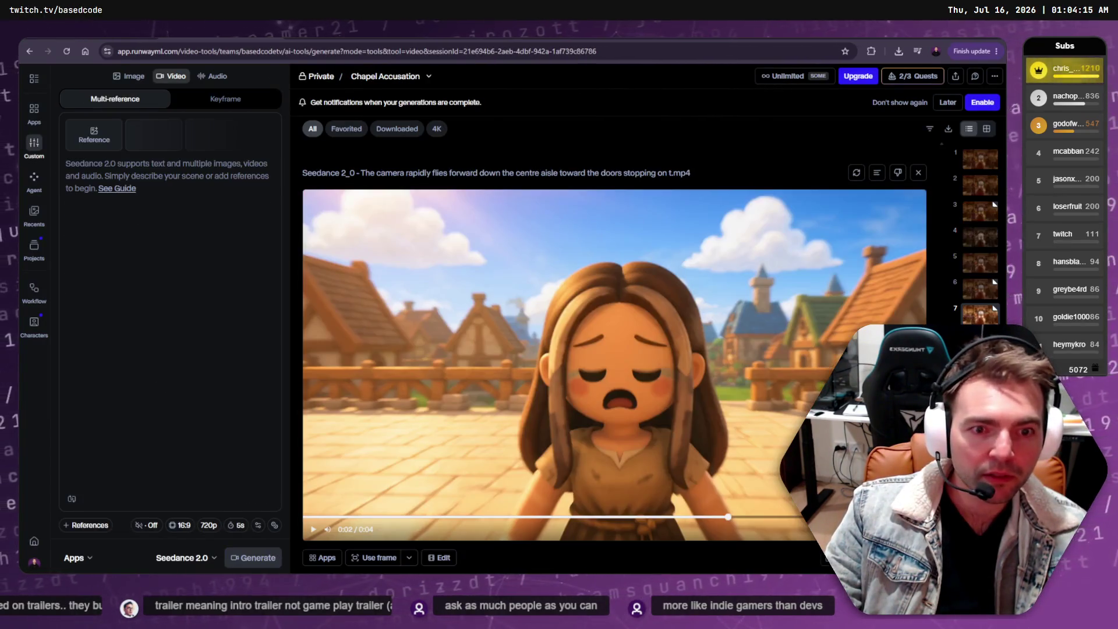
key(ctrl+Tab)
key(ctrl+Tab)
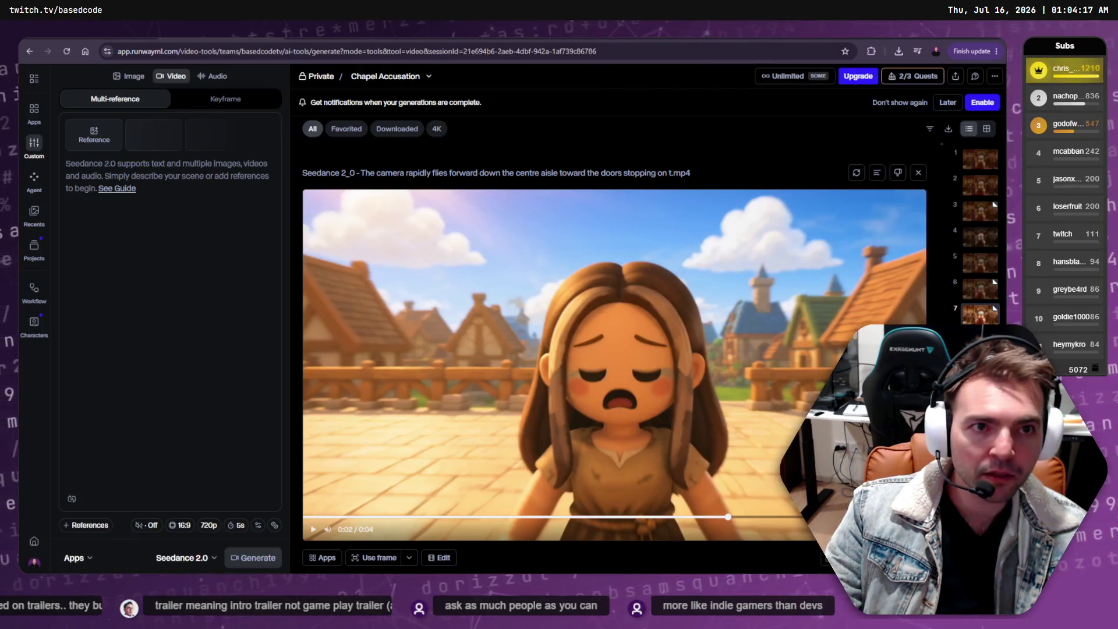
key(ctrl+Tab)
key(ctrl+Tab)
key(ctrl+Tab)
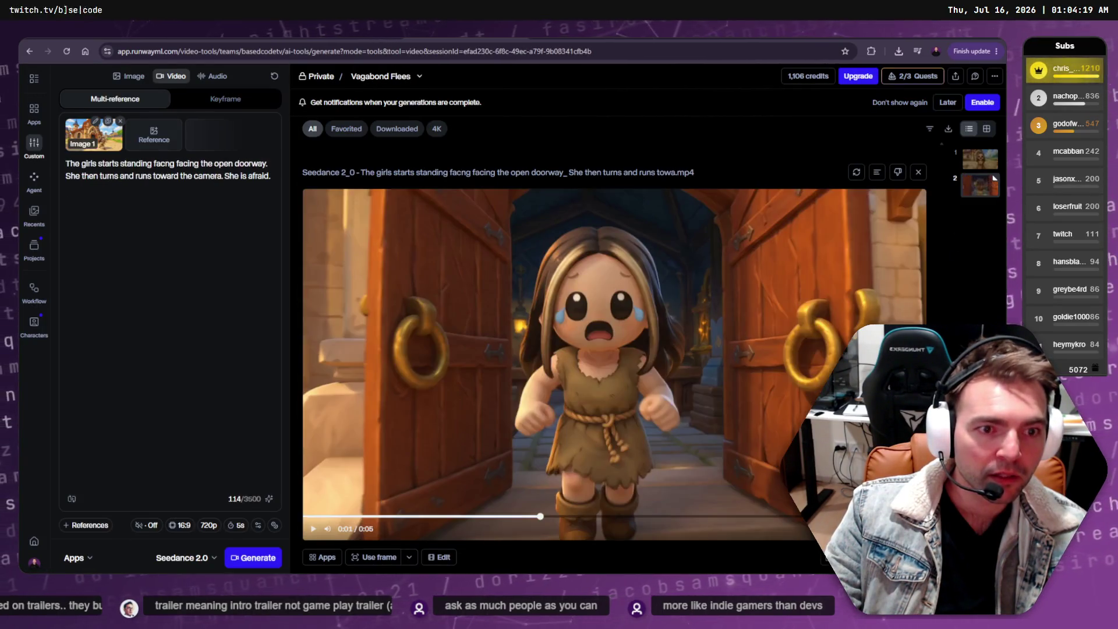
key(ctrl+Tab)
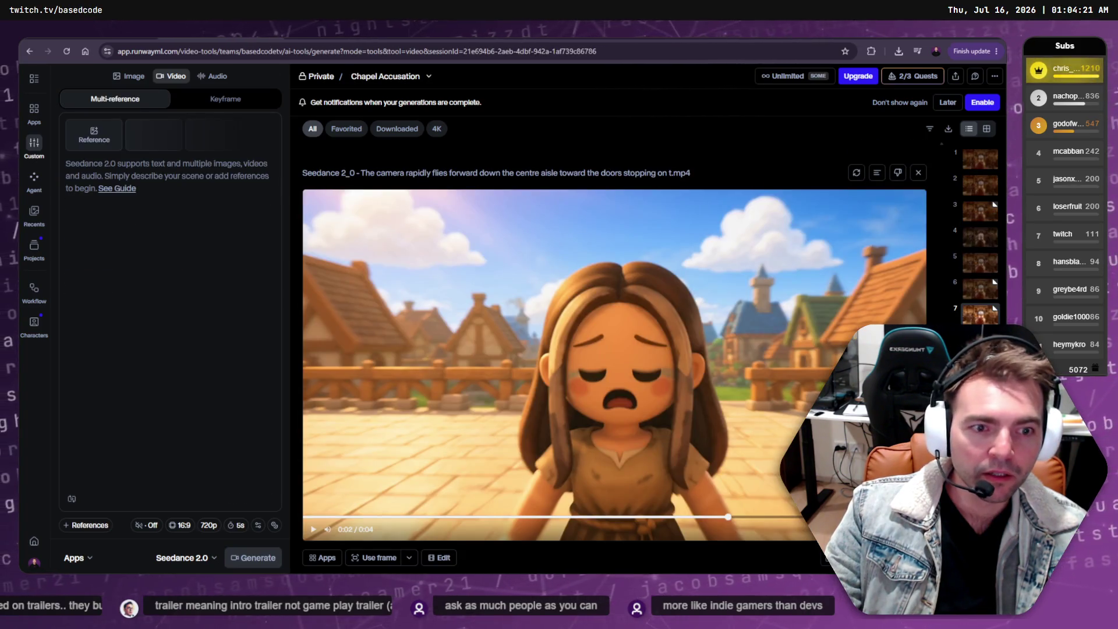
Step: Switch to the Lamplighter Scared session and view its match-lighting clip in detail
click(429, 77)
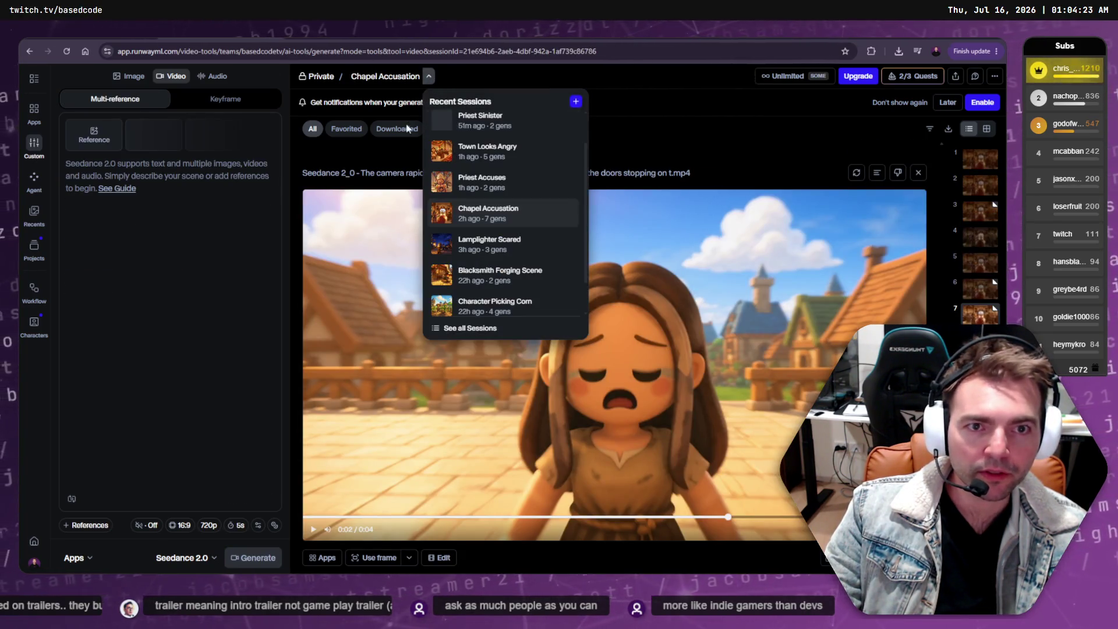
click(490, 244)
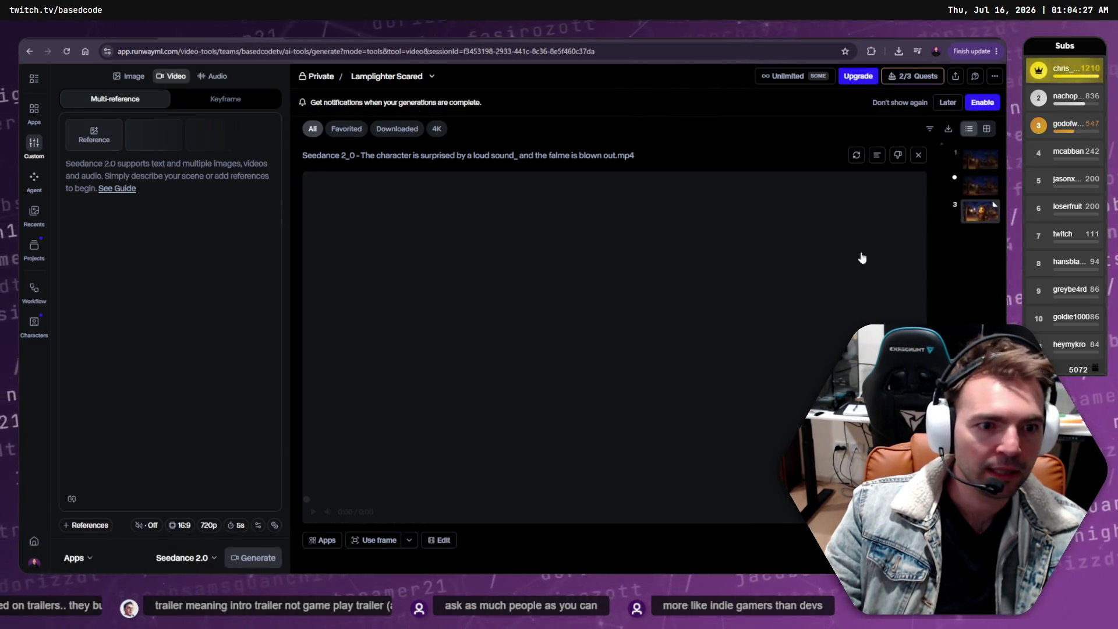
mouse_move(104, 137)
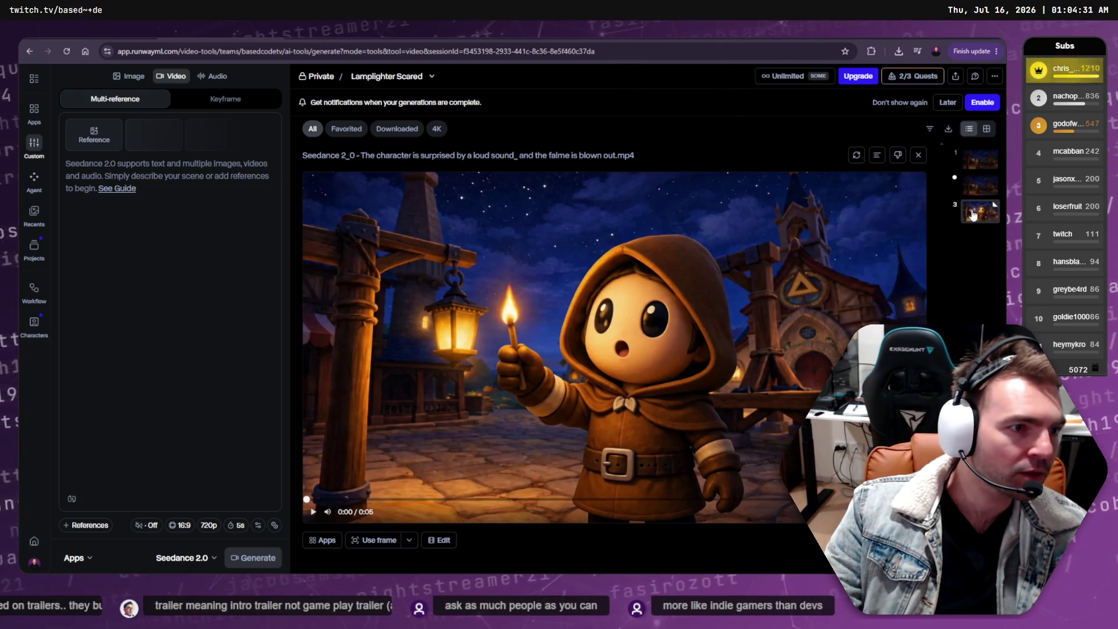
click(877, 155)
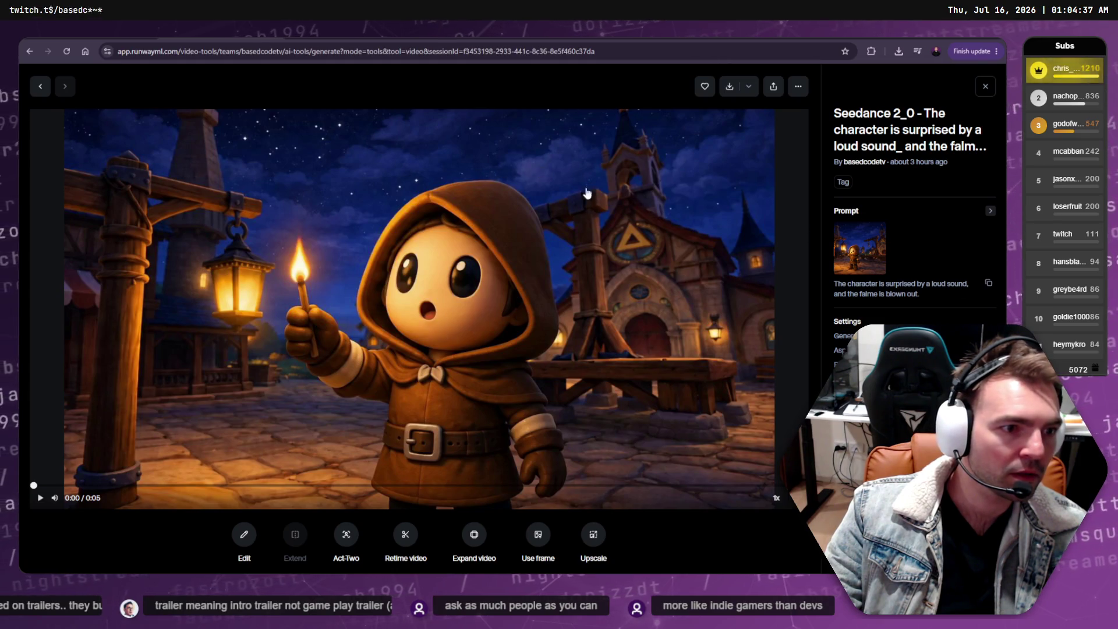
click(986, 87)
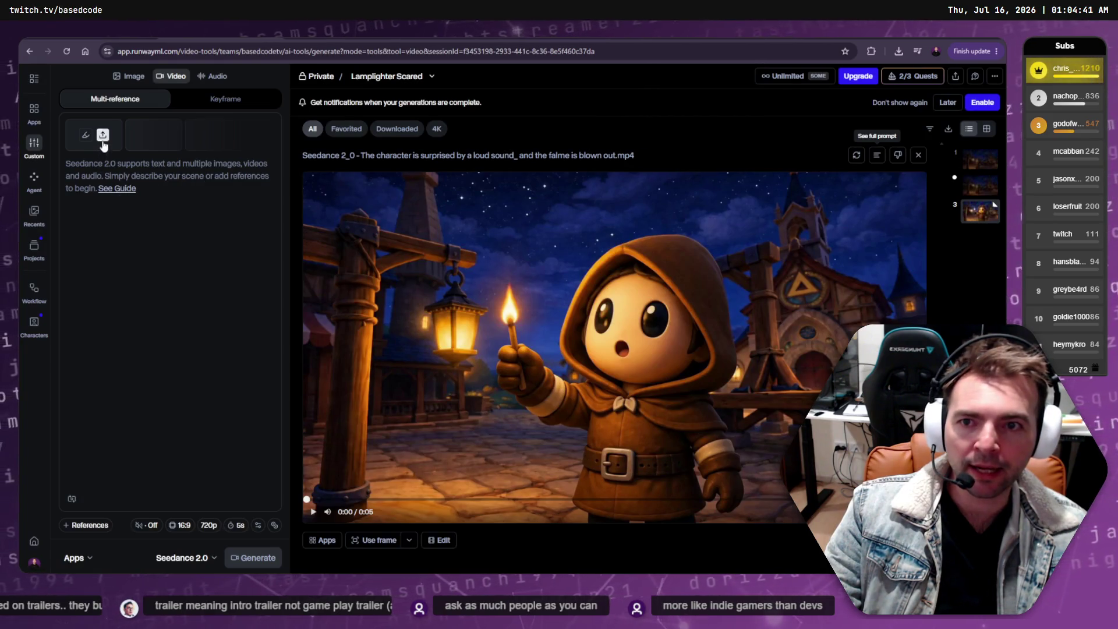
Step: Add the downloaded lantern image as reference, paste the flame-blown-out prompt, and generate with credits
click(94, 134)
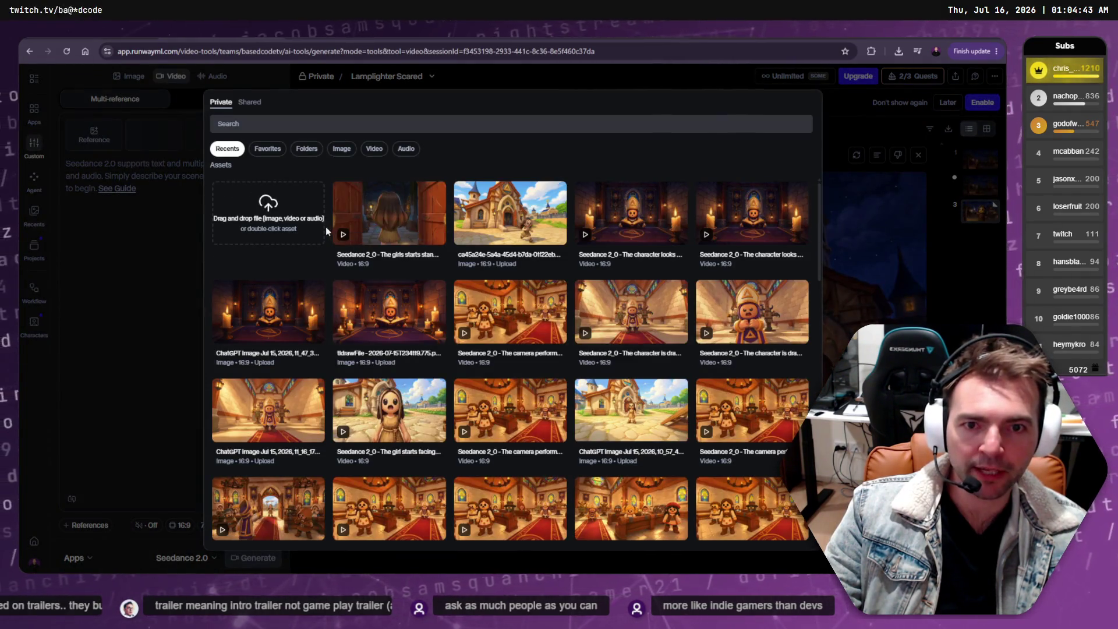
click(268, 207)
double_click(159, 154)
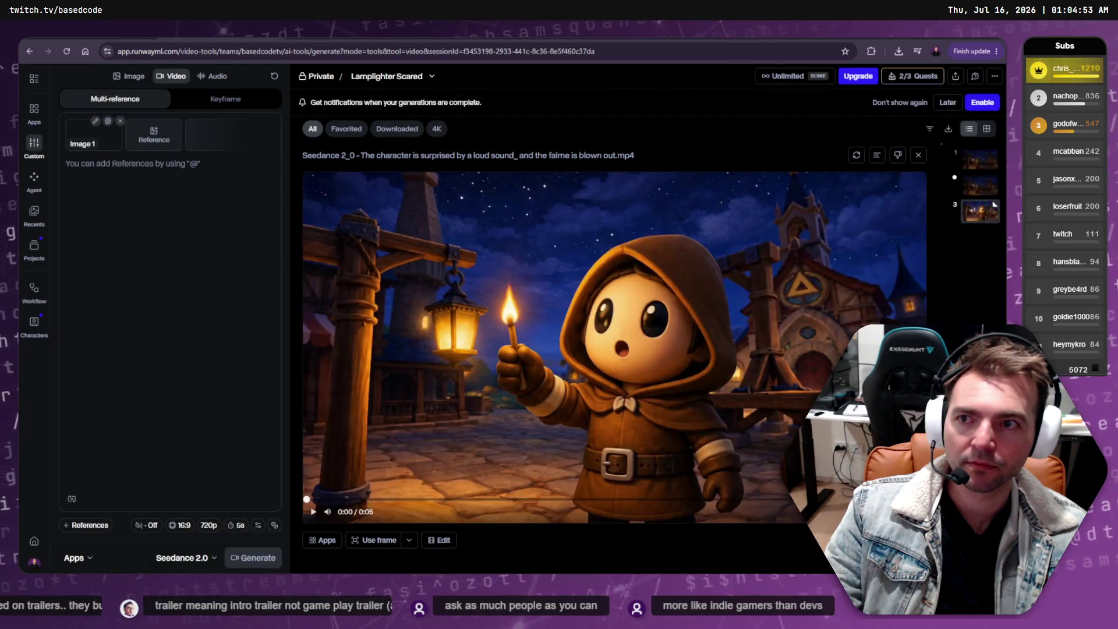
text(The character is surprised by a loud sound, and the falme is blown out.)
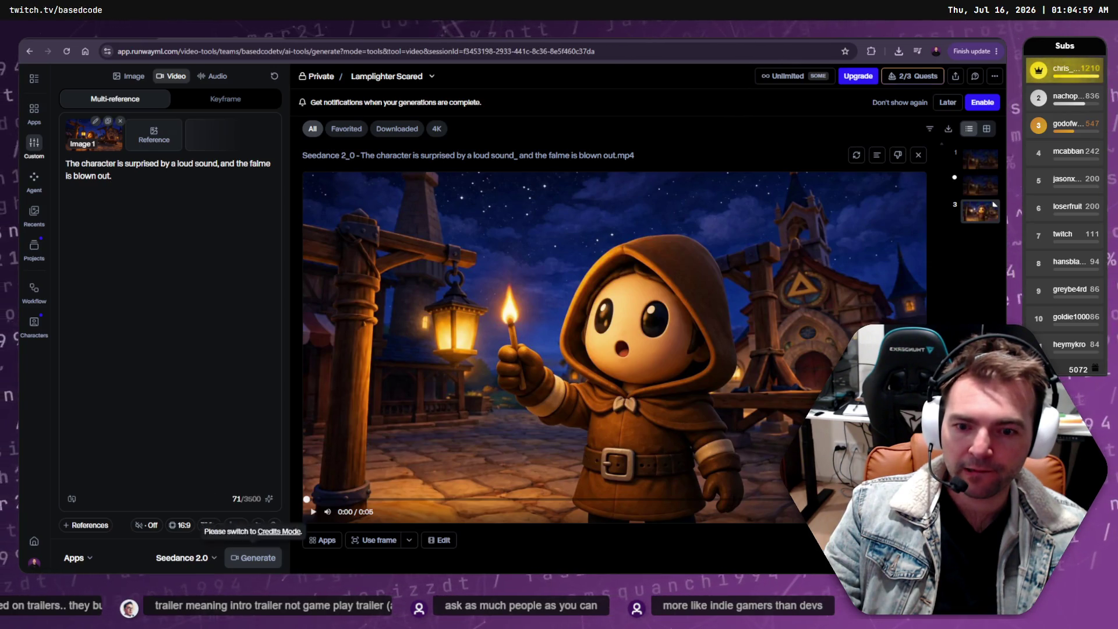
click(278, 531)
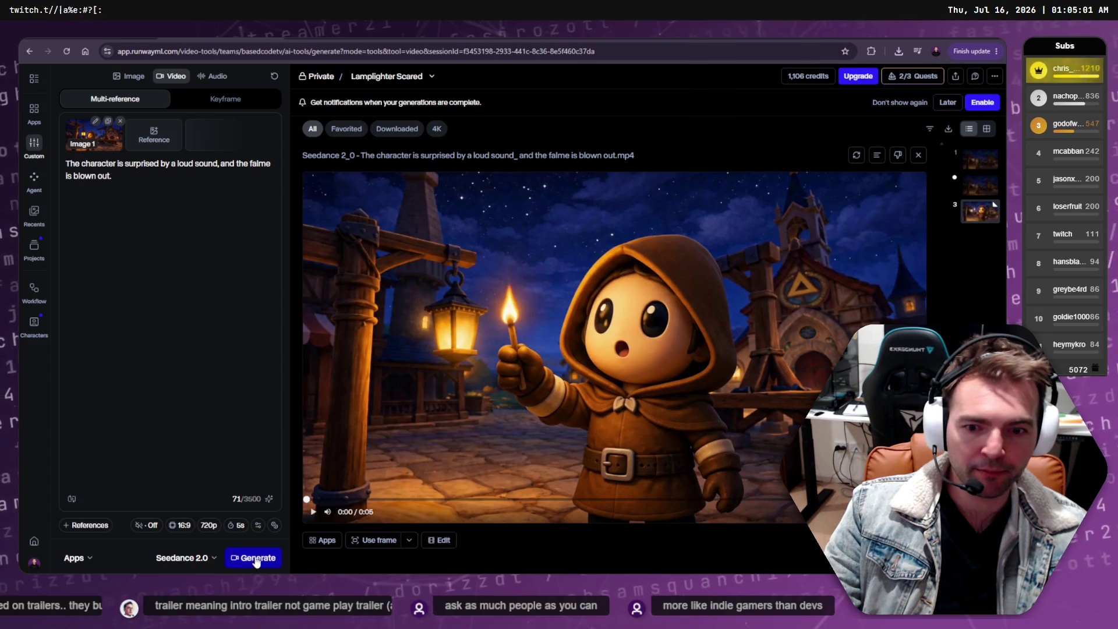
click(286, 558)
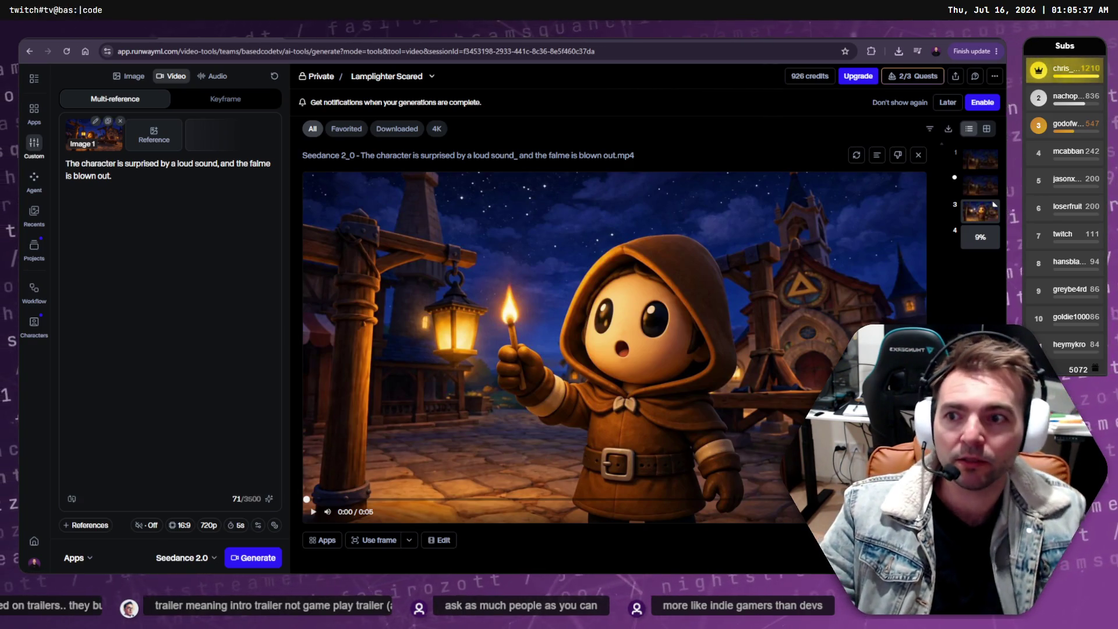
Step: Watch generation 4's progress, then switch to the Not Monsters Steam store page
click(981, 237)
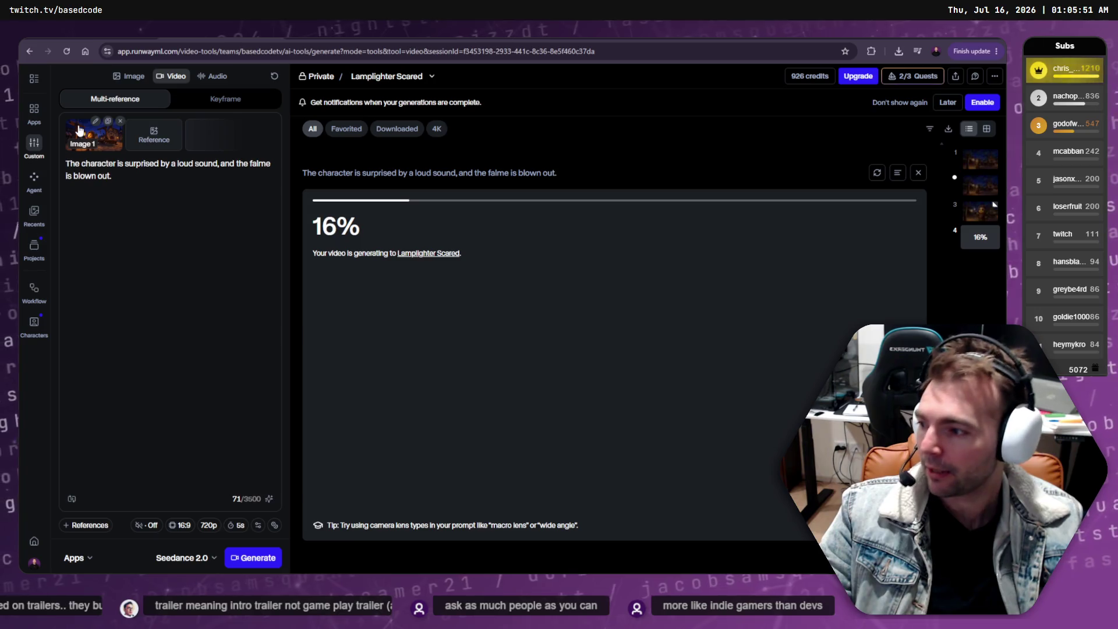
key(alt+Tab)
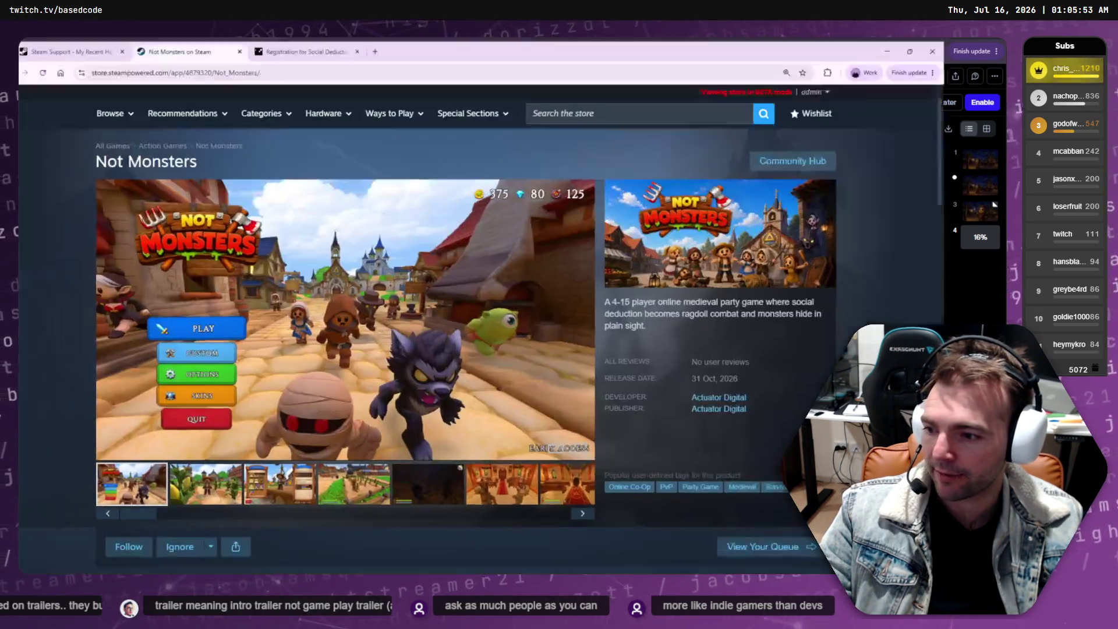
Step: Read the Not Monsters Steamworks support ticket, briefly checking the Social Deduction Fest registration tab
key(alt+Tab)
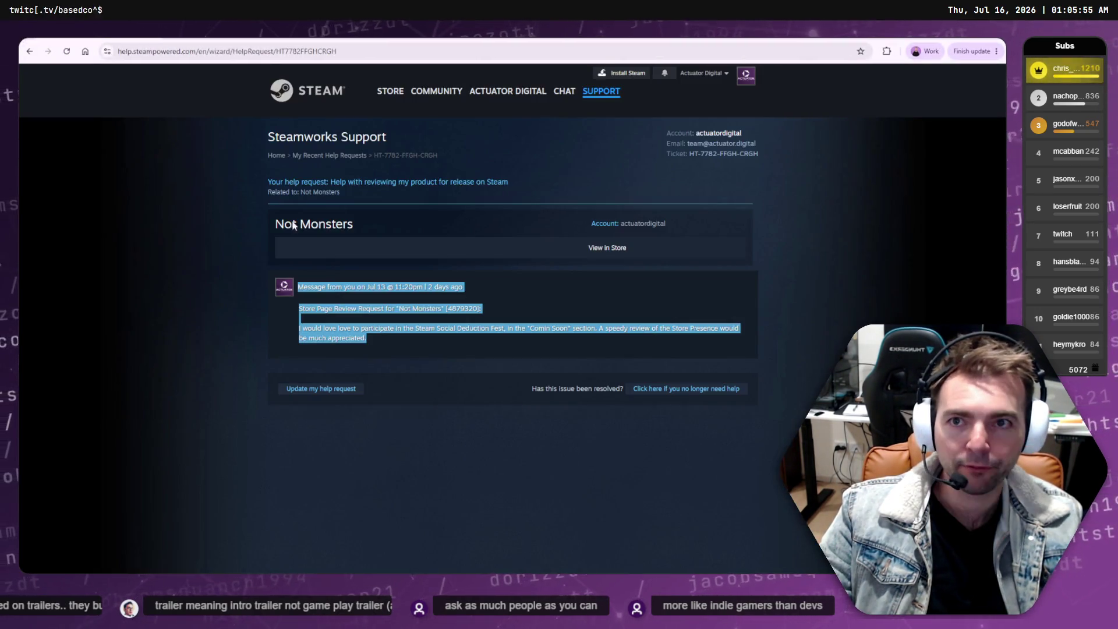
click(390, 318)
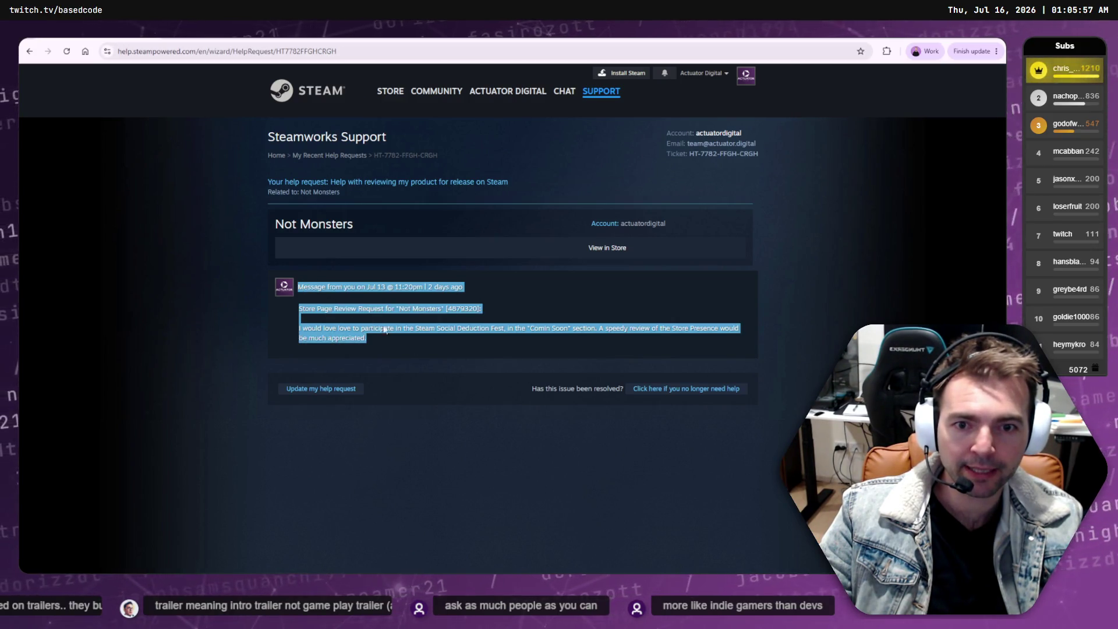
key(alt+Tab)
key(alt+Tab)
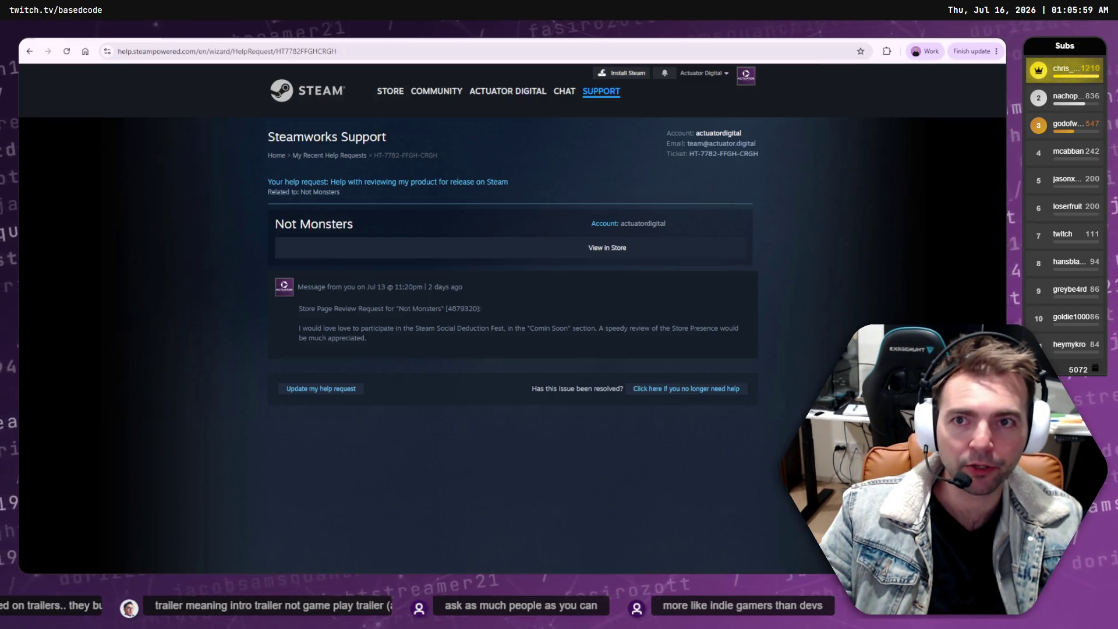
key(alt+Tab)
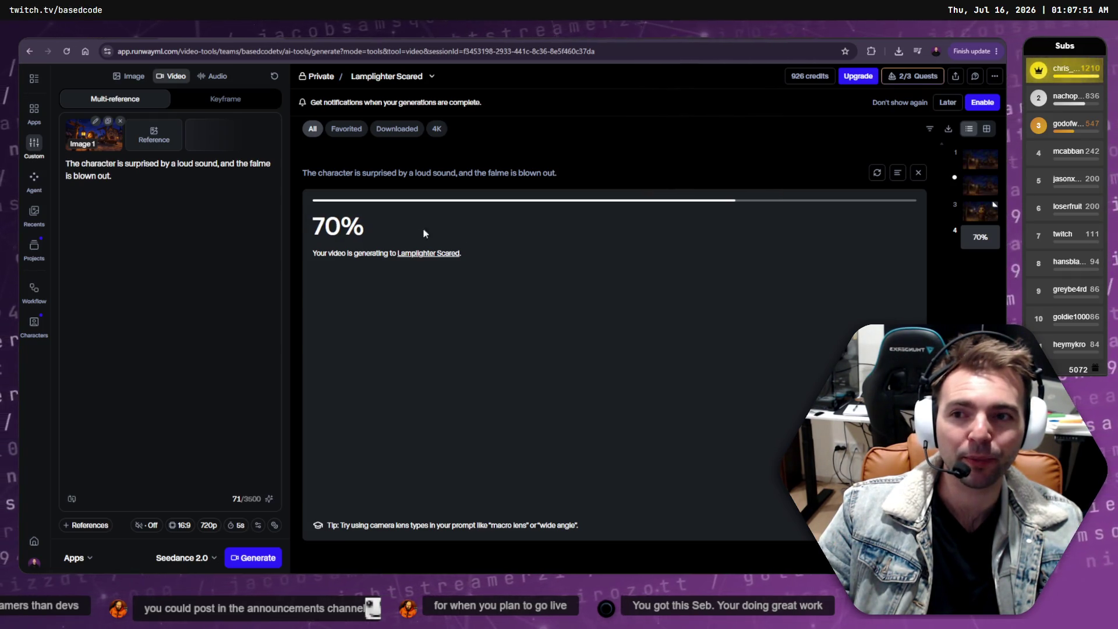
Step: Wait for the fourth Lamplighter Scared Seedance 2.0 clip of the hooded lantern-holder to finish generating
drag(367, 229, 318, 229)
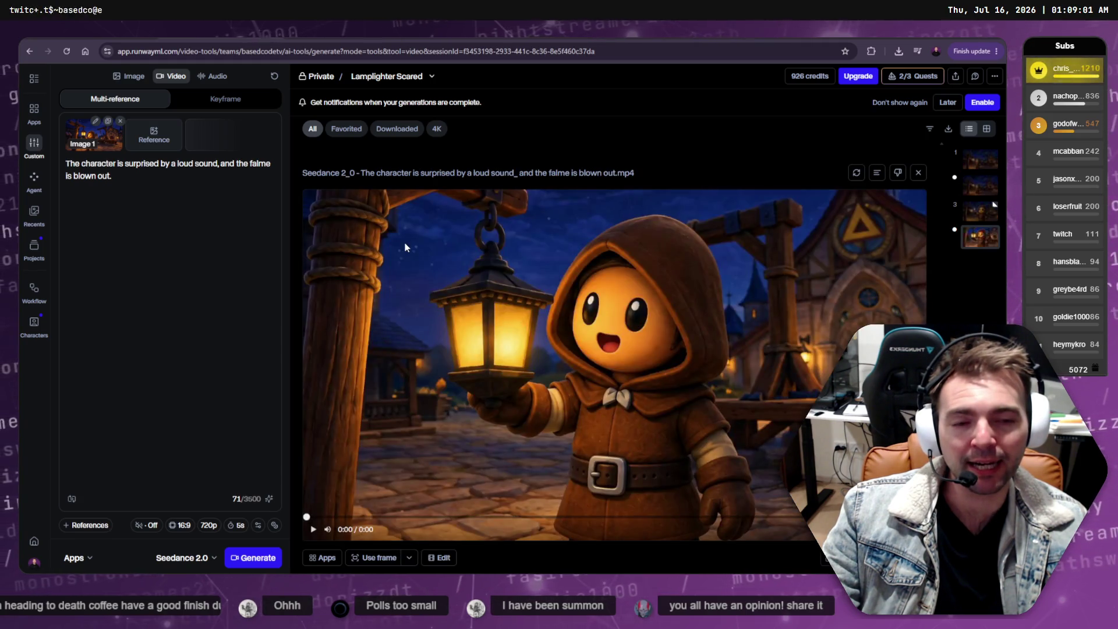
click(314, 530)
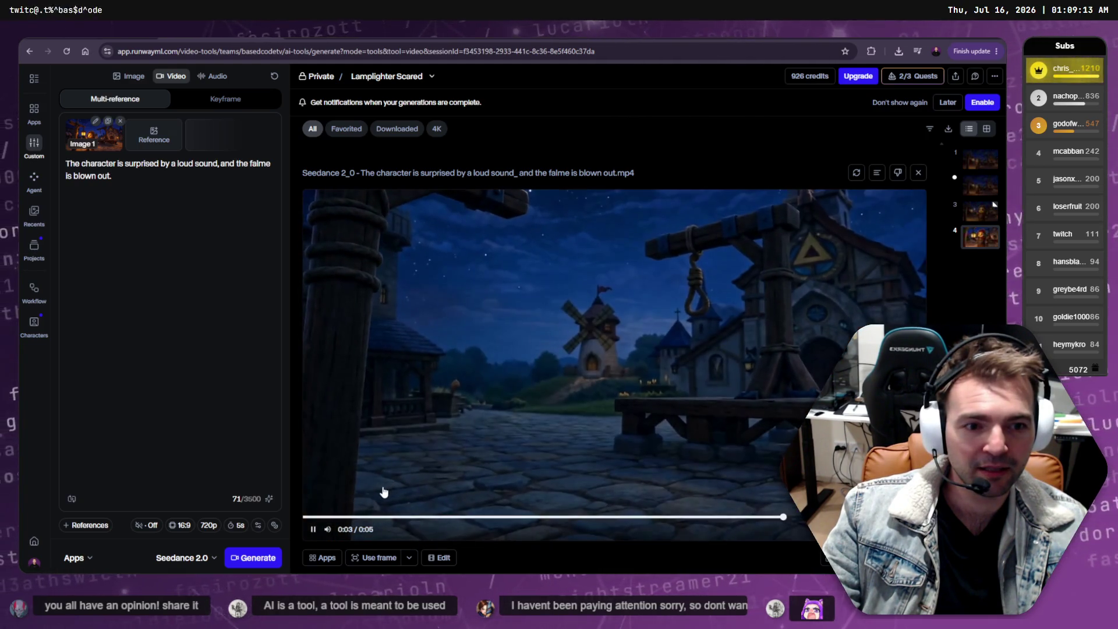
click(608, 517)
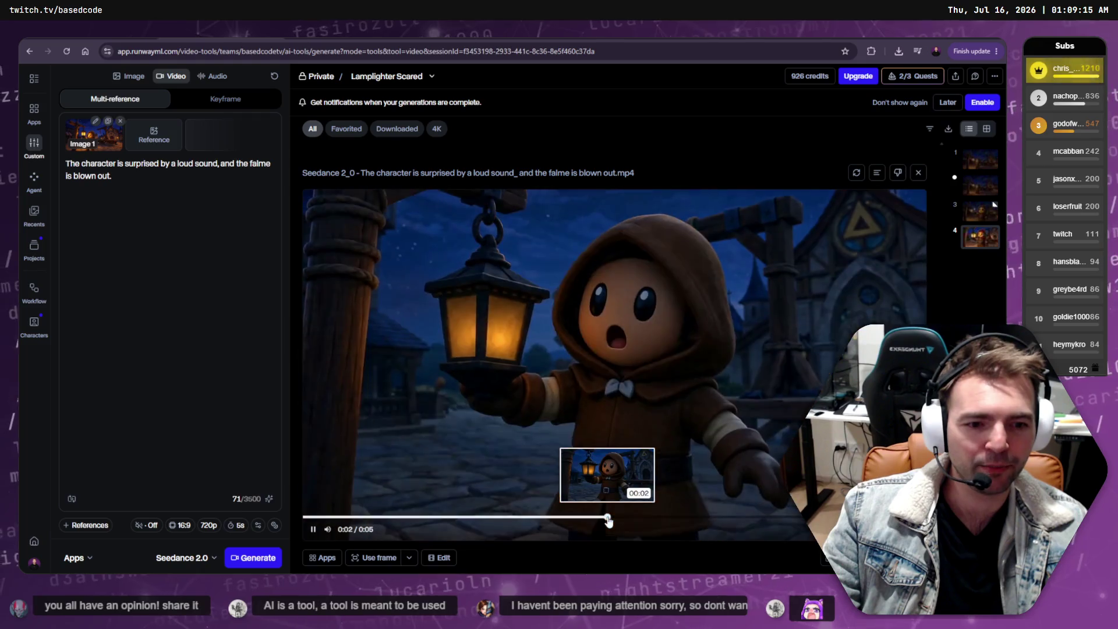
drag(593, 517, 483, 517)
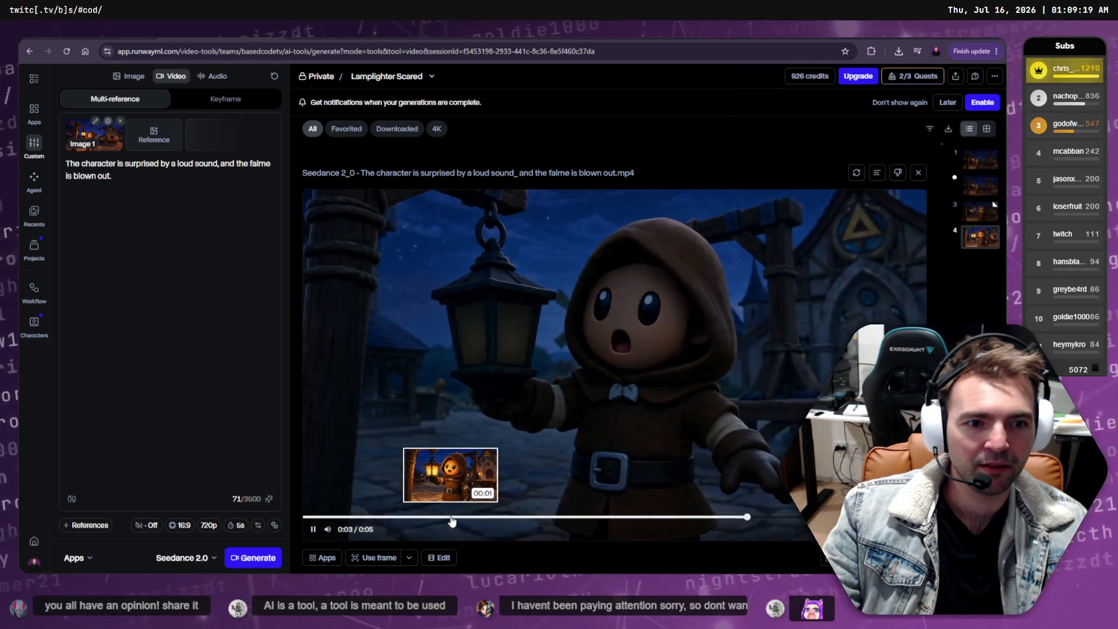
click(594, 330)
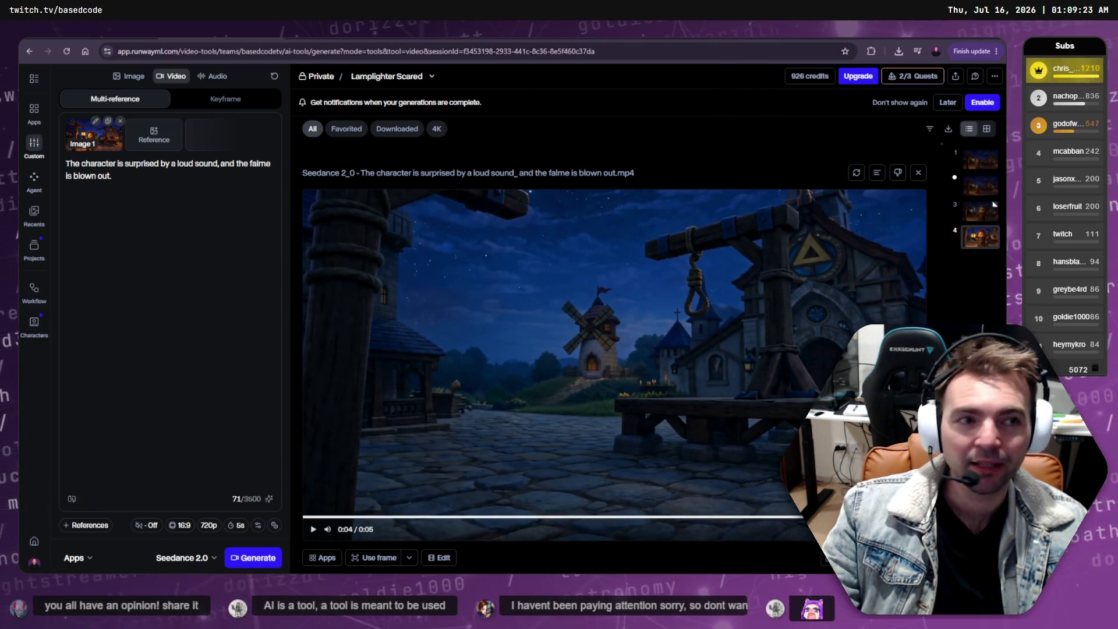
key(alt+Tab)
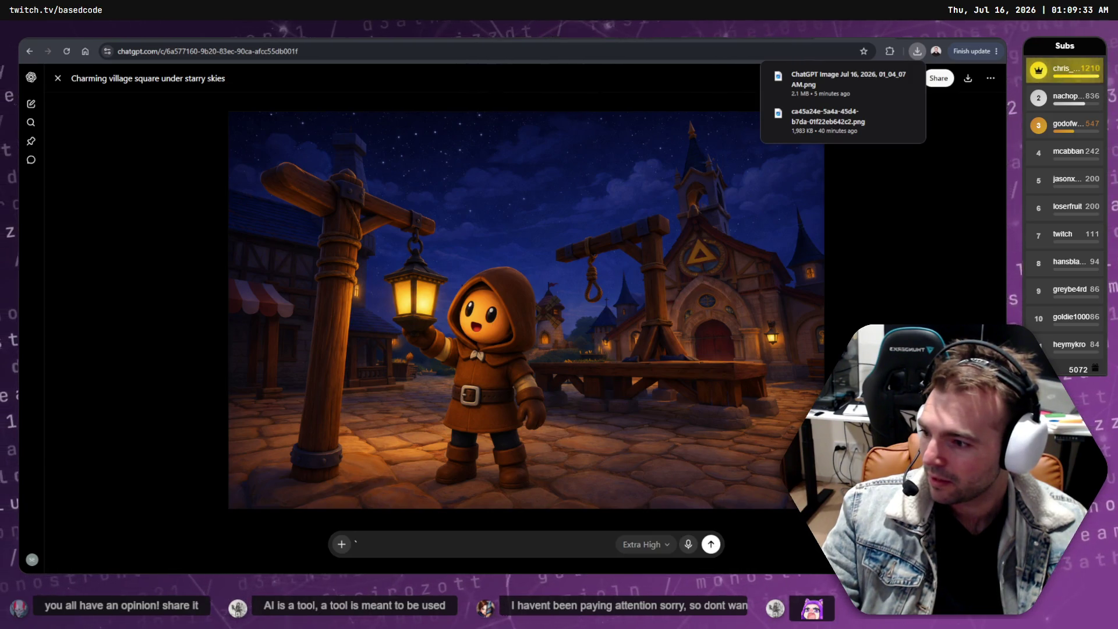
Step: Close the starry village image viewer and resume playing the CinematicTrailer timeline in Resolve
key(Escape)
key(alt+Tab)
key(space)
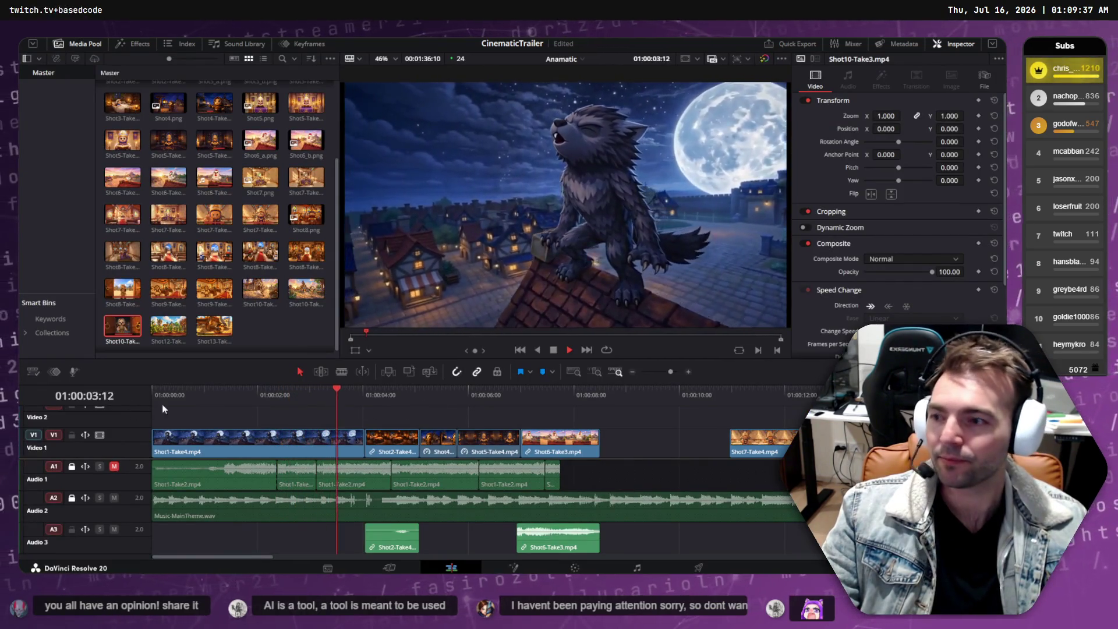
click(160, 402)
key(space)
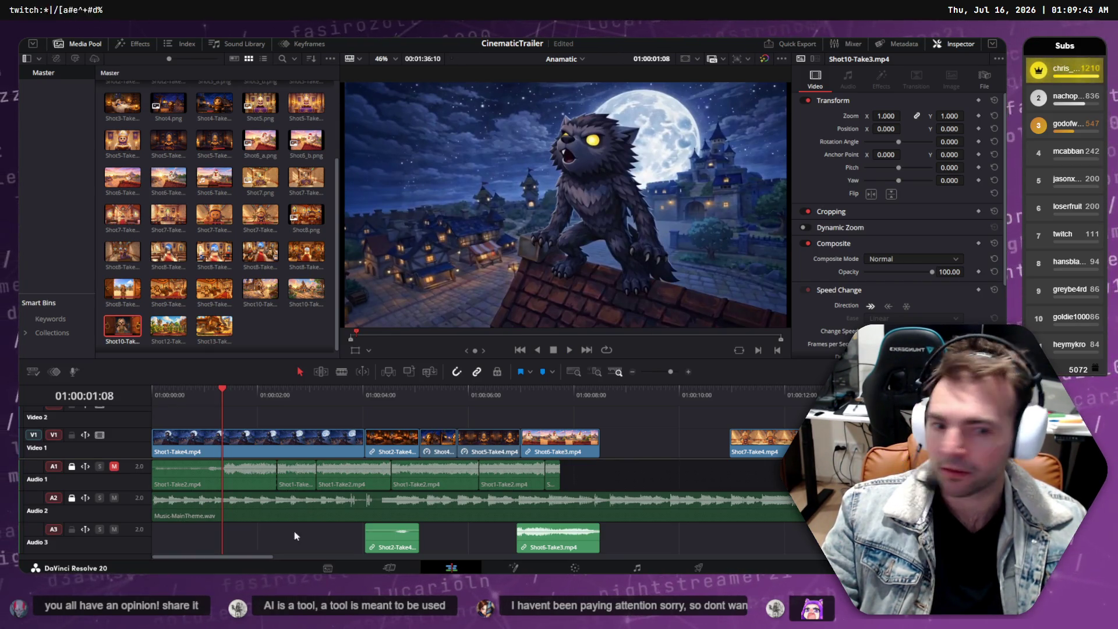
key(Home)
key(space)
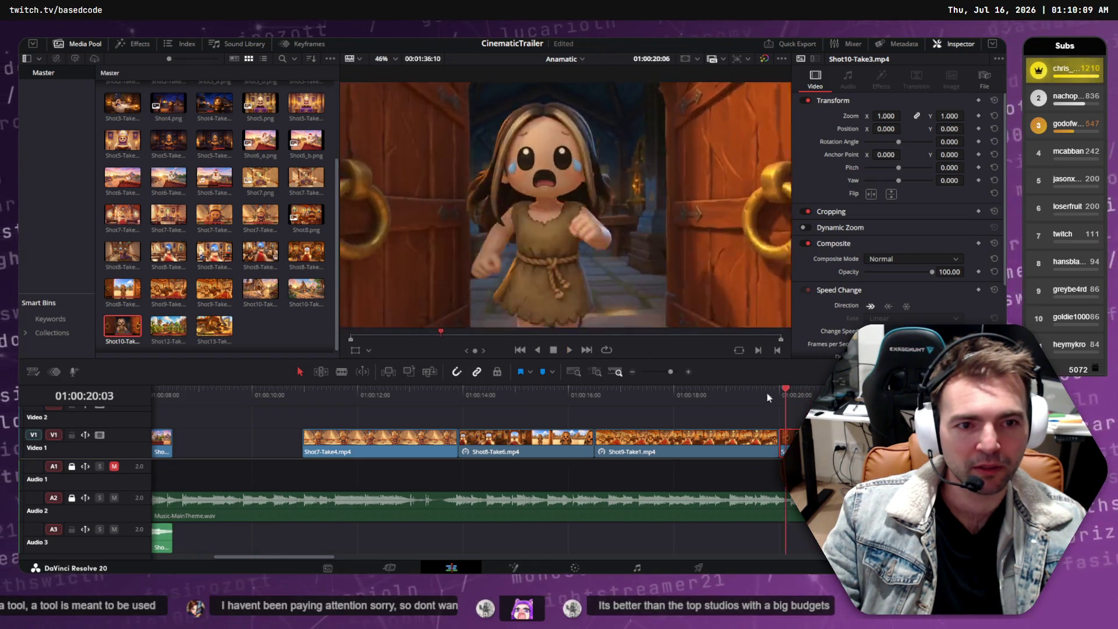
key(j)
key(j)
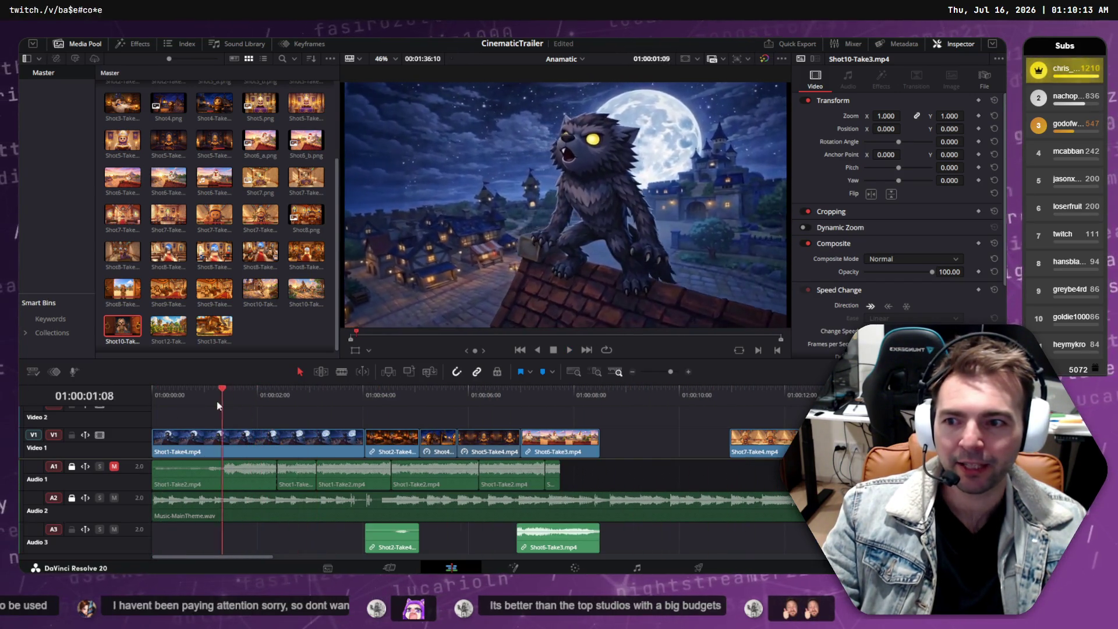
click(209, 399)
key(space)
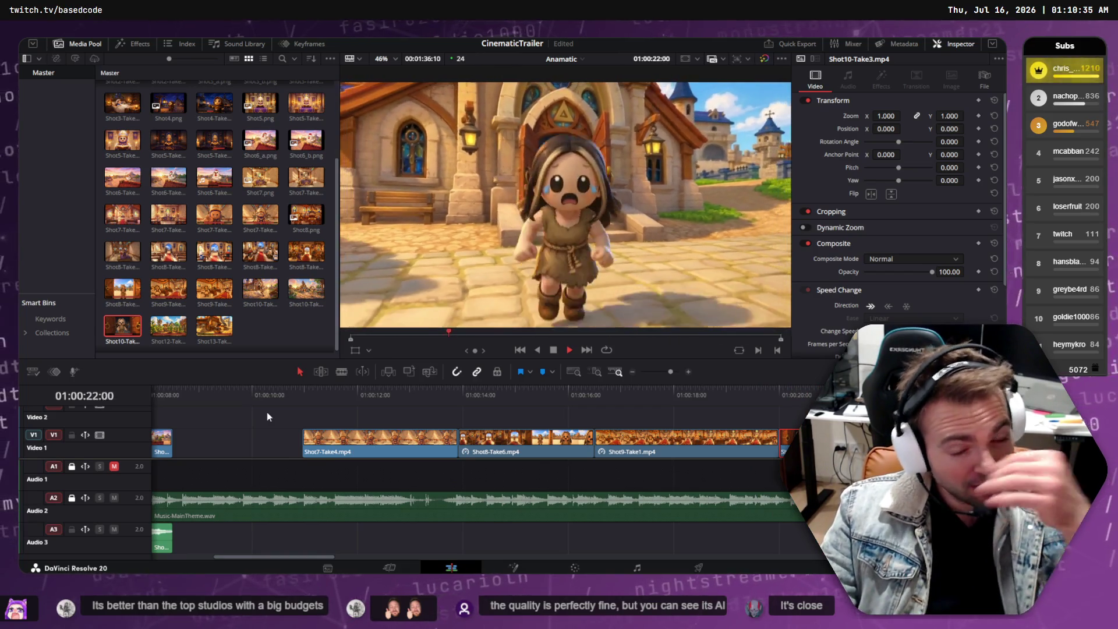
mouse_move(780, 402)
mouse_down()
mouse_move(155, 400)
mouse_move(711, 406)
mouse_up()
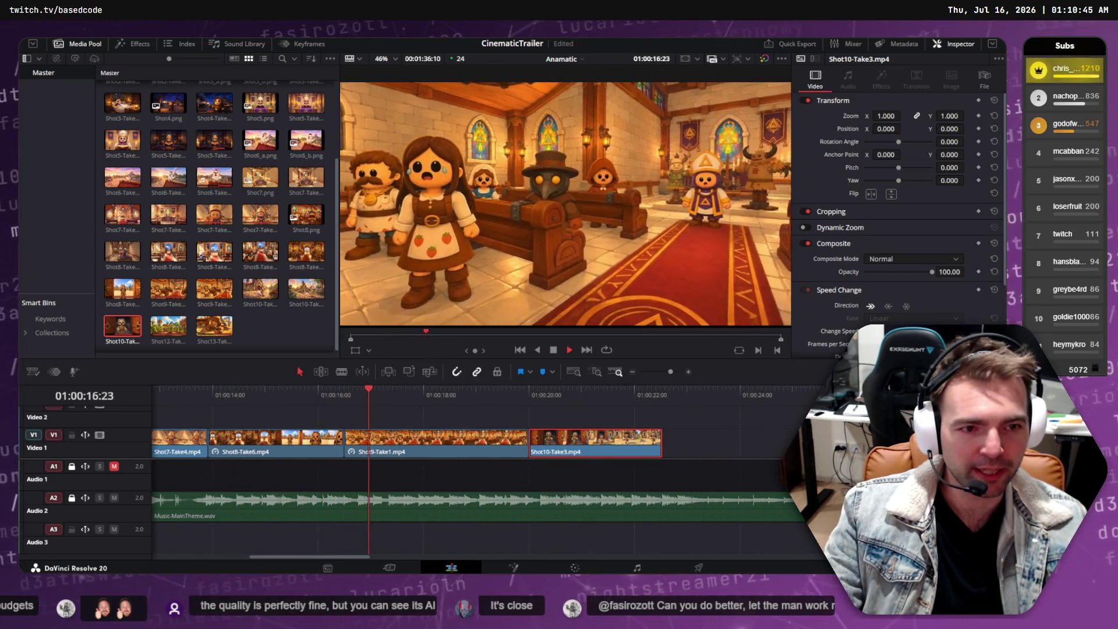
scroll(738, 449, down, 3)
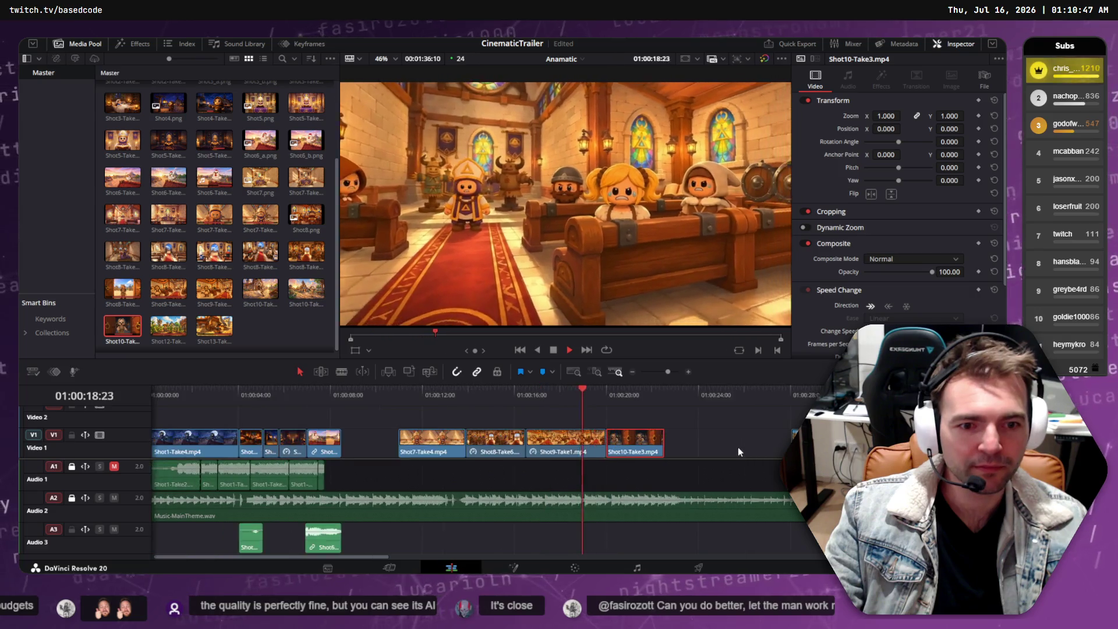
scroll(739, 446, down, 4)
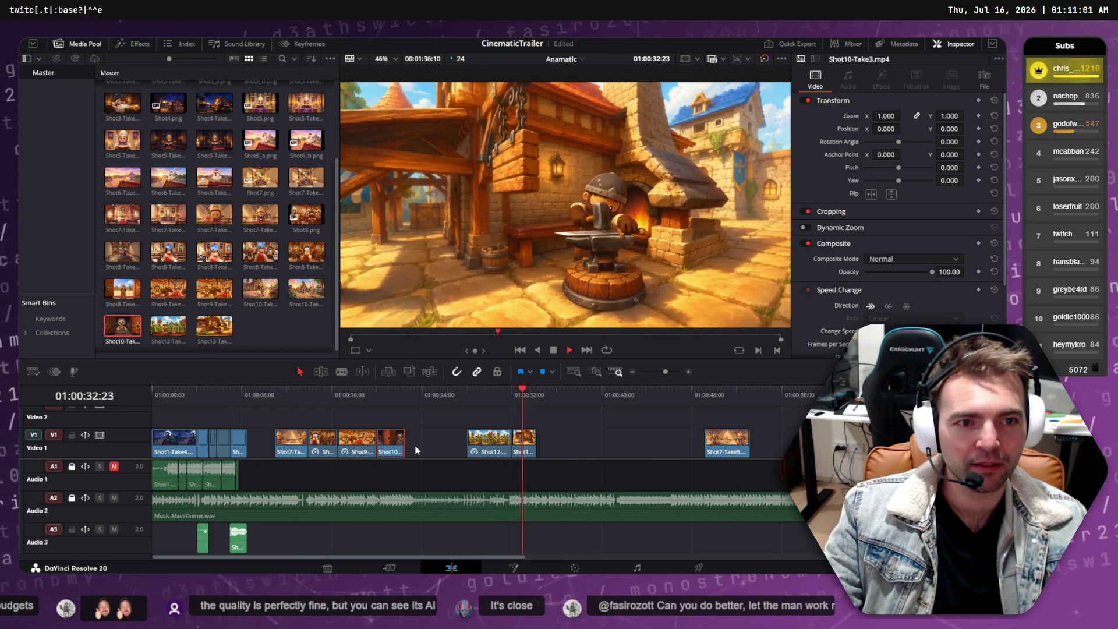
mouse_move(488, 391)
mouse_down()
mouse_move(159, 389)
mouse_move(556, 390)
mouse_move(504, 396)
mouse_up()
key(space)
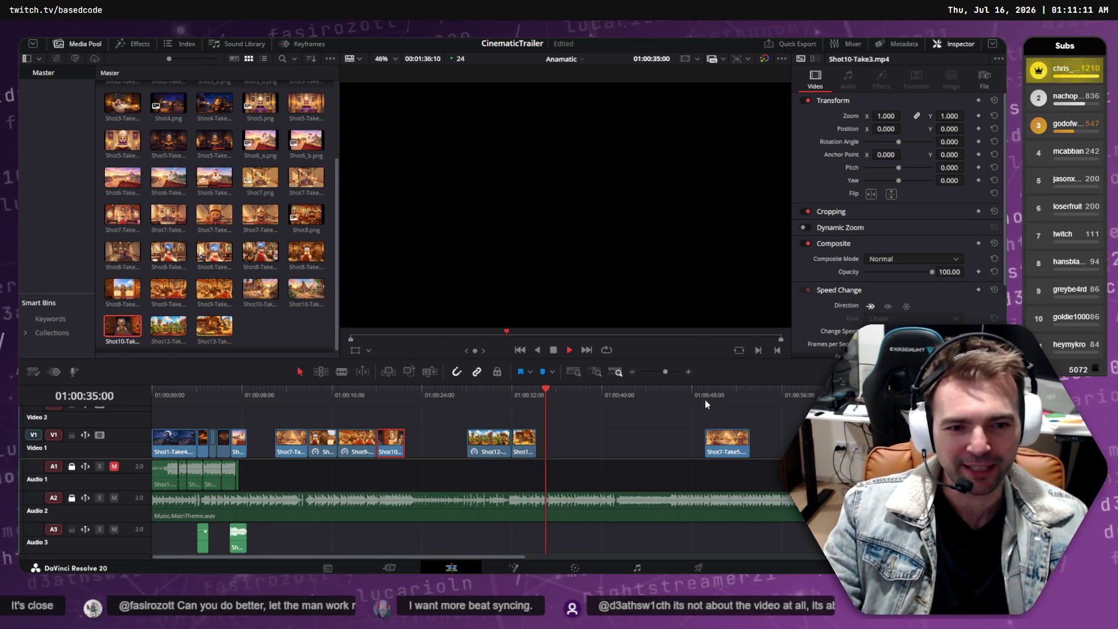
Step: Play the trailer from 01:00:00:00, then jump to the final church clip at 01:00:49:05
drag(524, 387, 153, 390)
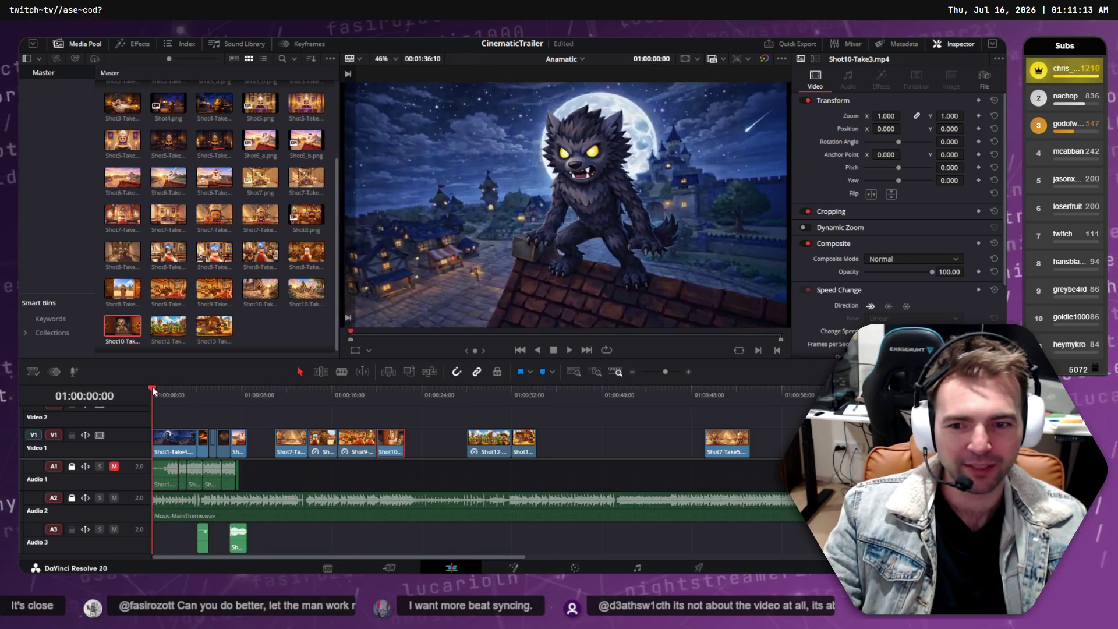
key(space)
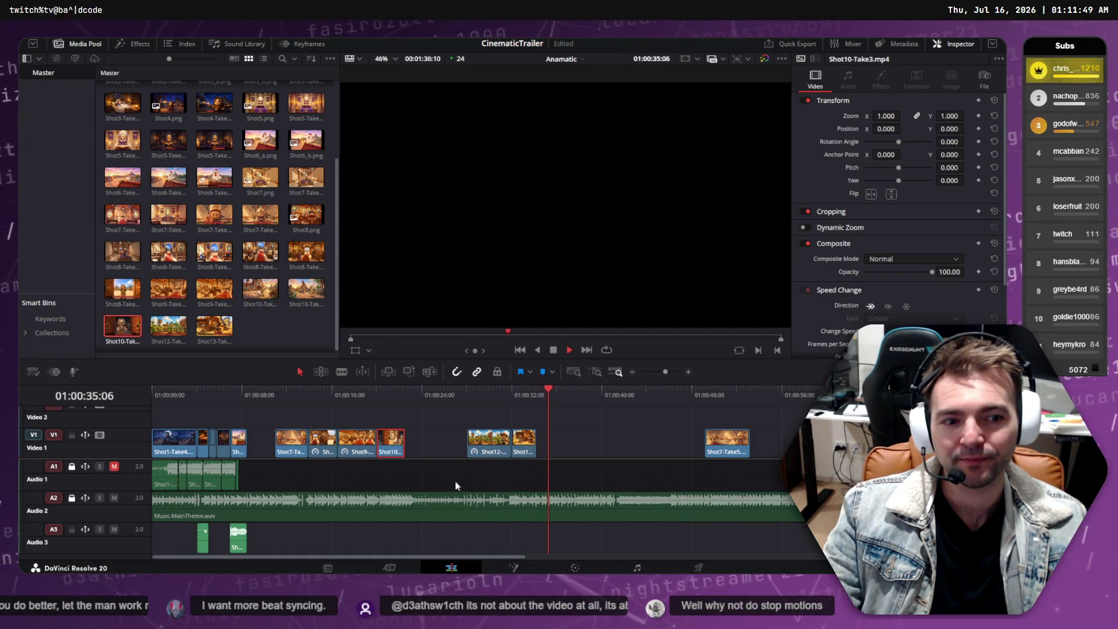
drag(712, 389, 705, 389)
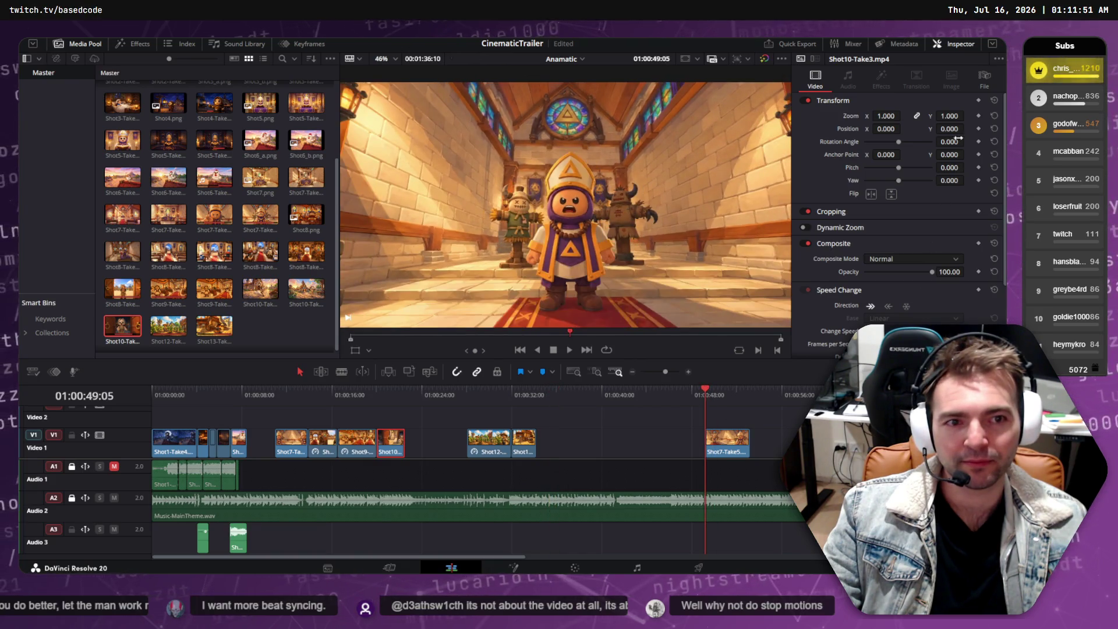
key(alt+Tab)
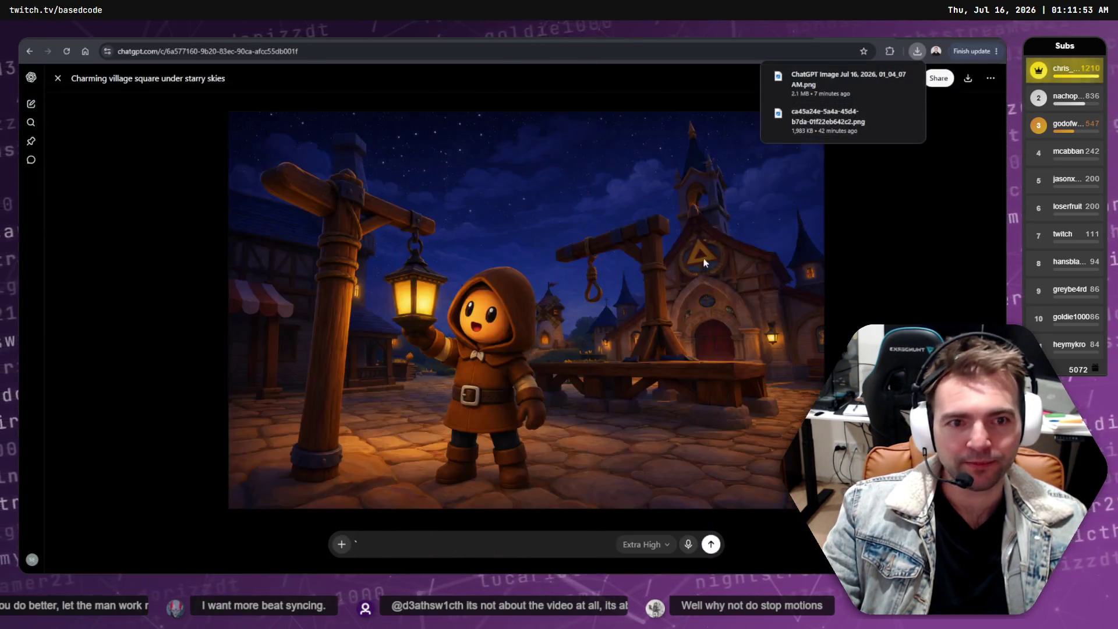
Step: Dismiss the Chrome downloads list over the village image, then open and close a blank tab
click(907, 248)
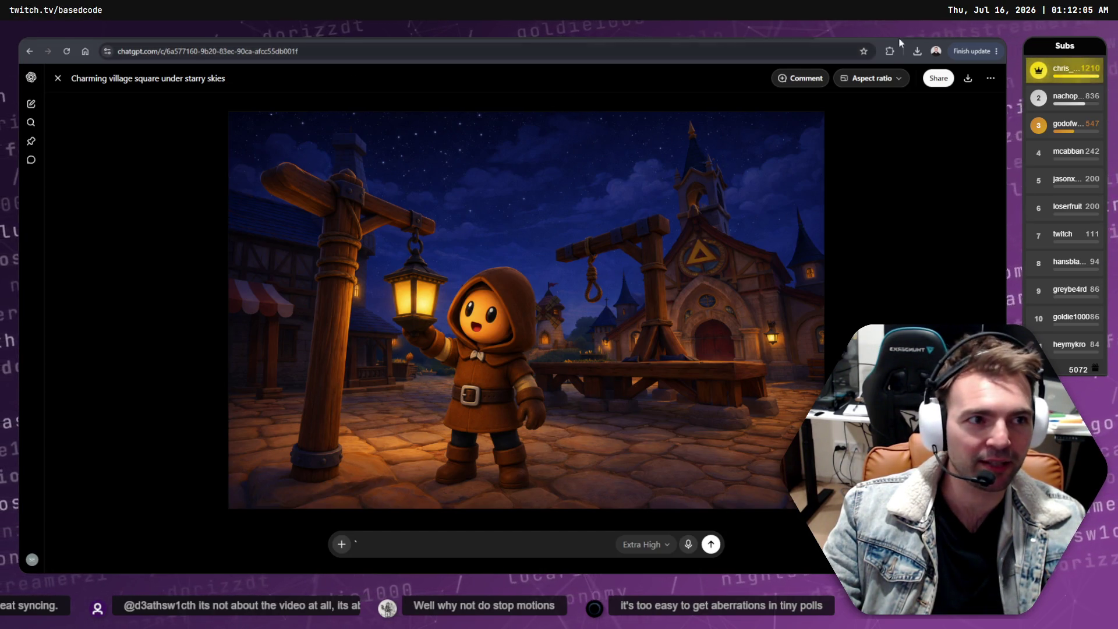
key(ctrl+t)
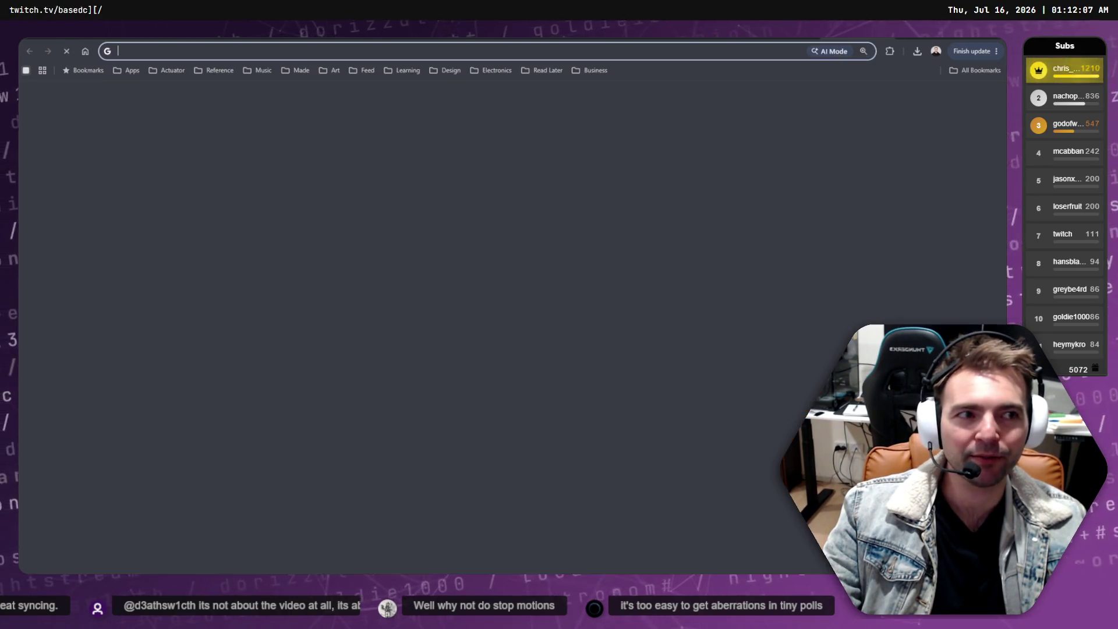
key(ctrl+w)
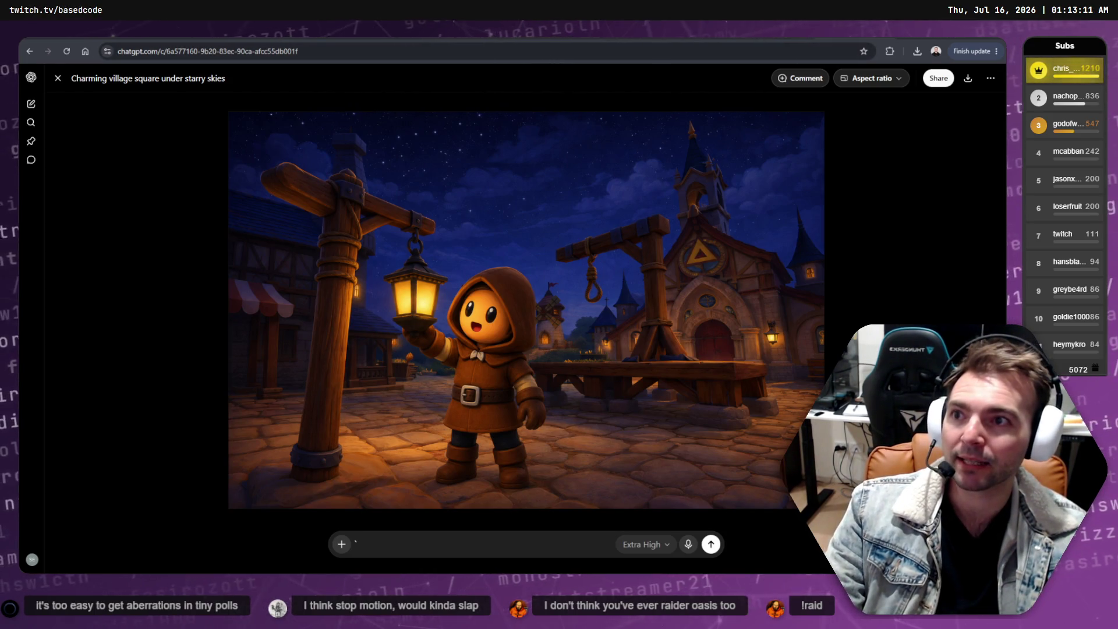
Step: Open a streamer's live Palworld twitch.tv channel in a new, maximised browser window
key(ctrl+n)
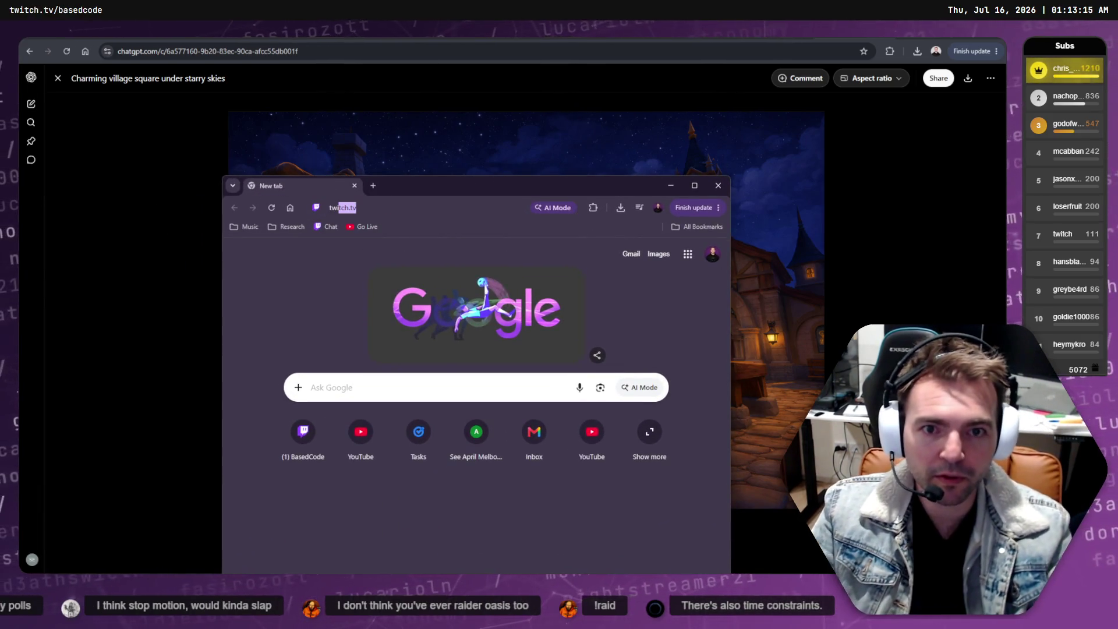
text(twitch.tv/oasisonoverwatch)
key(Return)
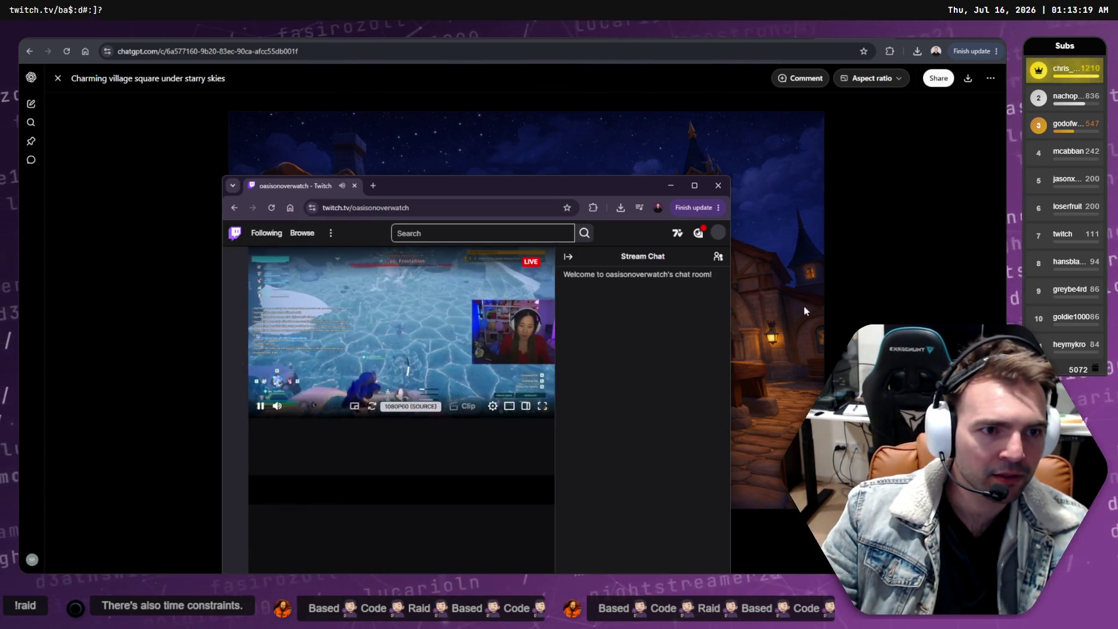
click(694, 185)
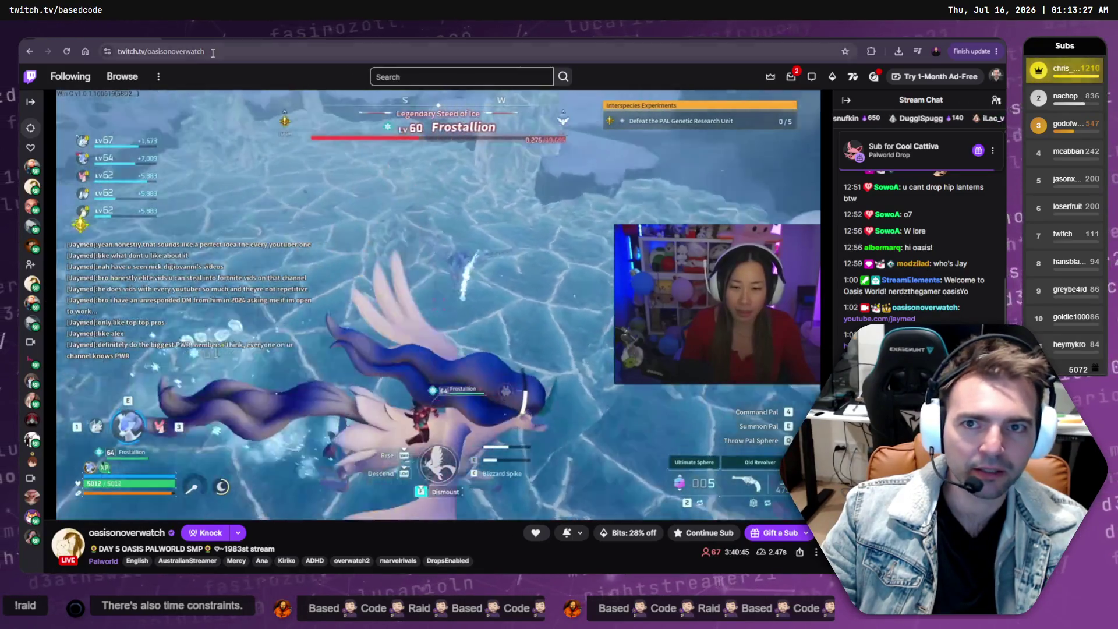
Step: Clear the channel name from the Twitch address bar
click(186, 55)
double_click(185, 54)
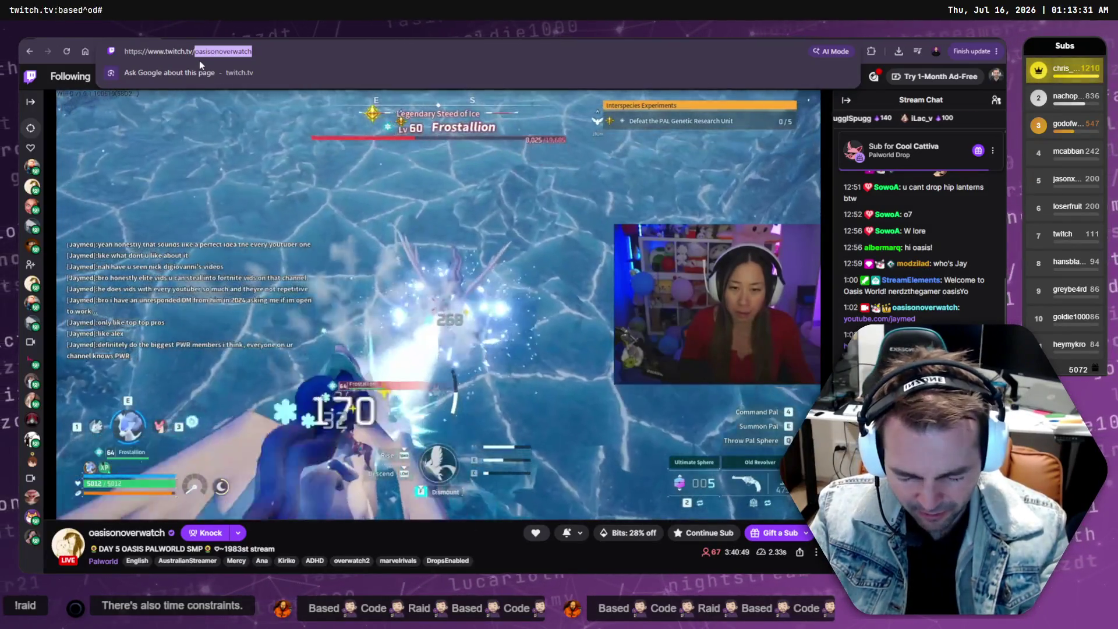
key(BackSpace)
Step: Visit a second creator's offline Twitch channel, then return to the Palworld stream full screen
text(overstrand)
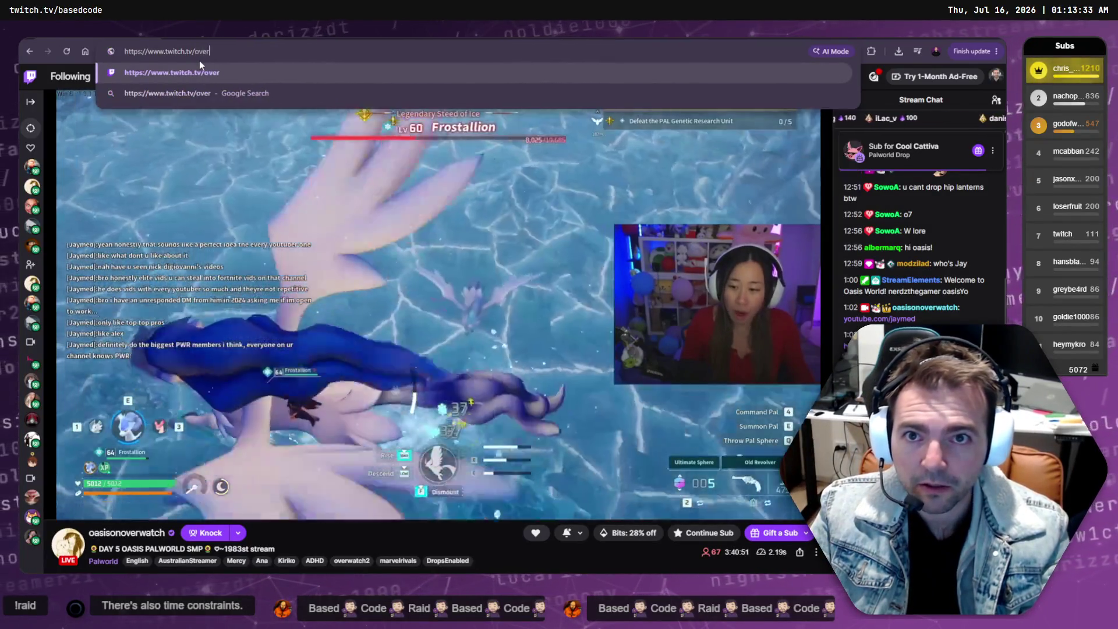
key(Return)
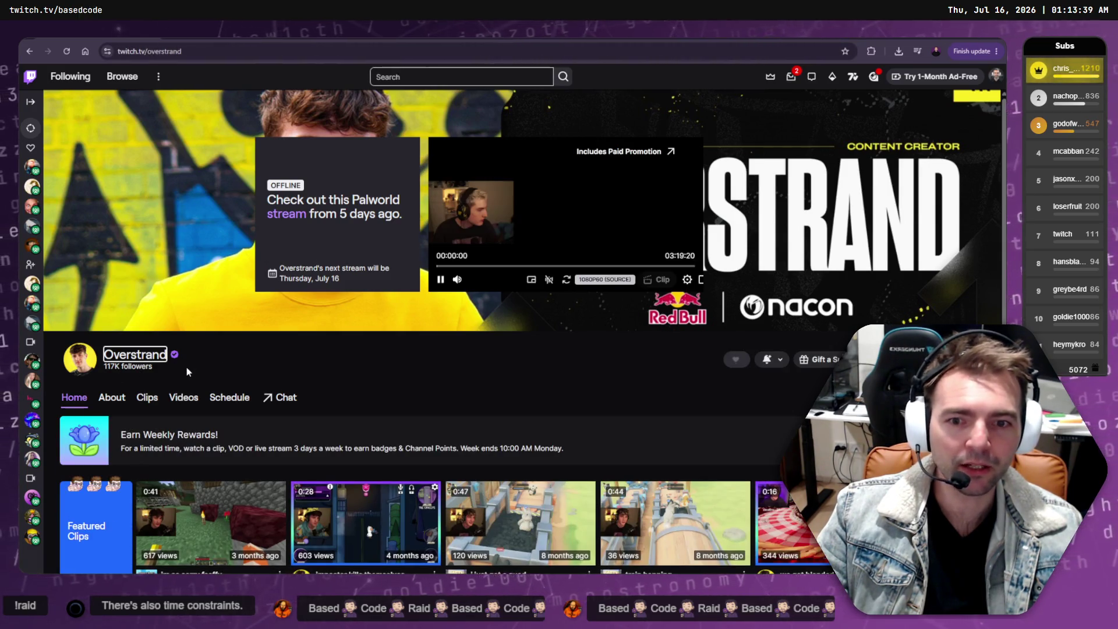
click(32, 51)
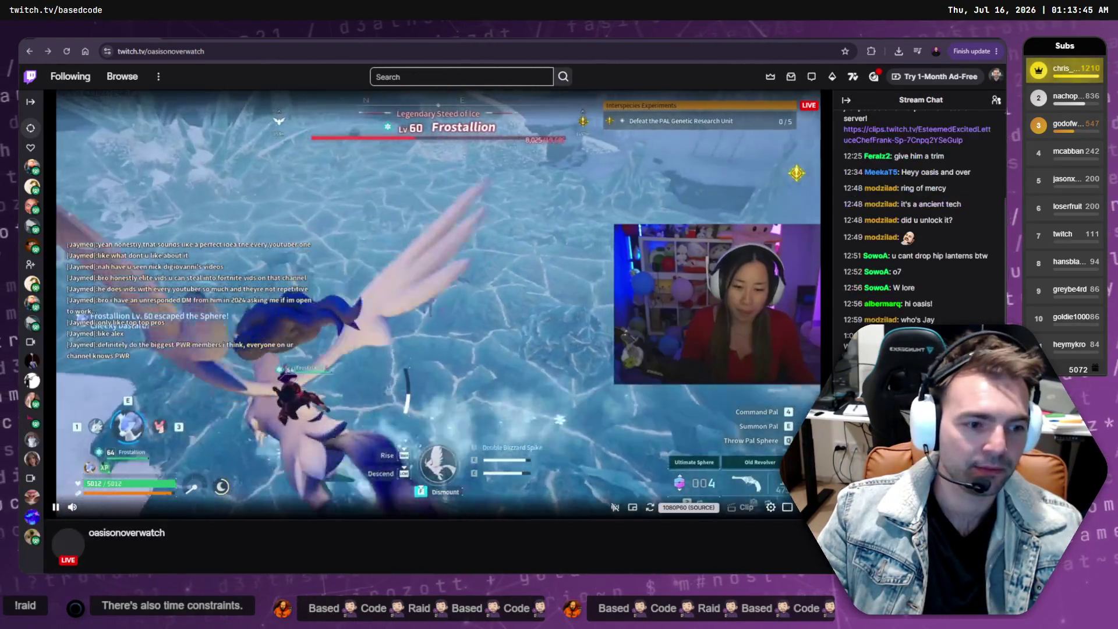
double_click(494, 395)
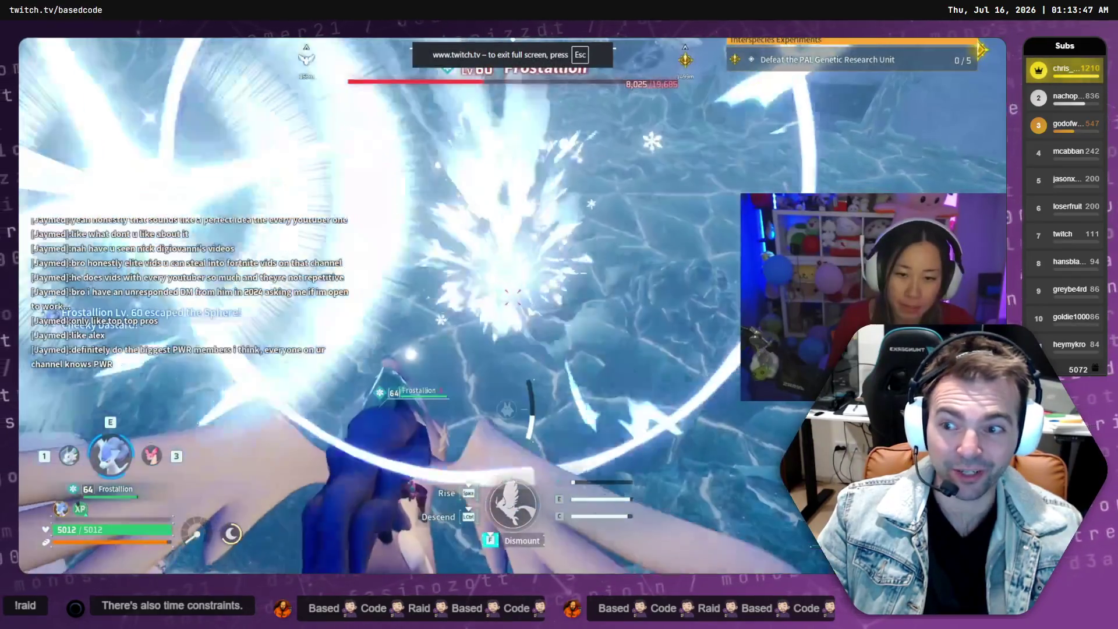